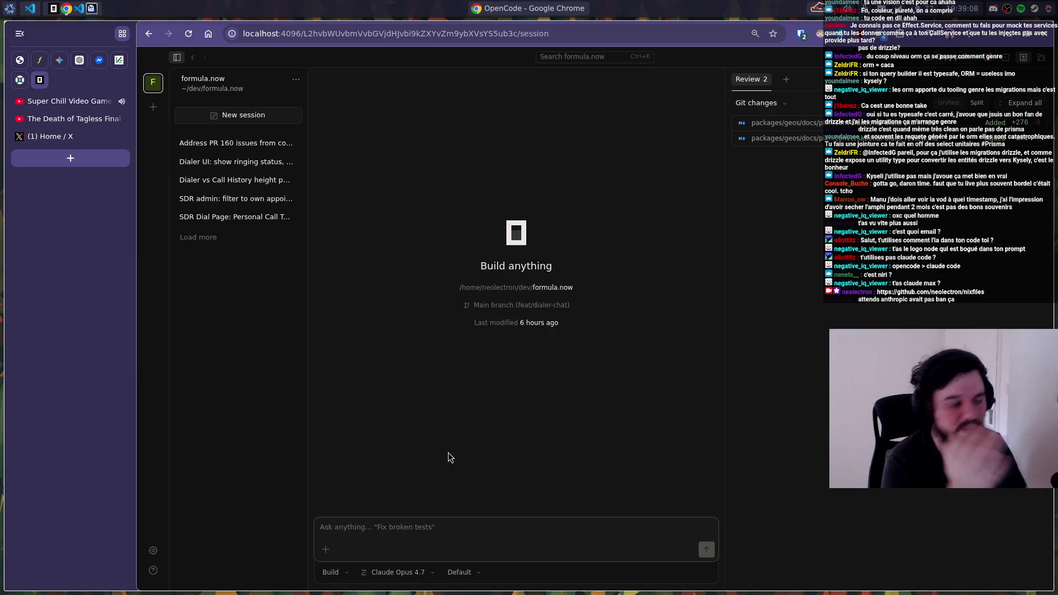
Check the list of available models and close it without changing the model.
{"action": "left_click", "coordinate": [402, 572]}
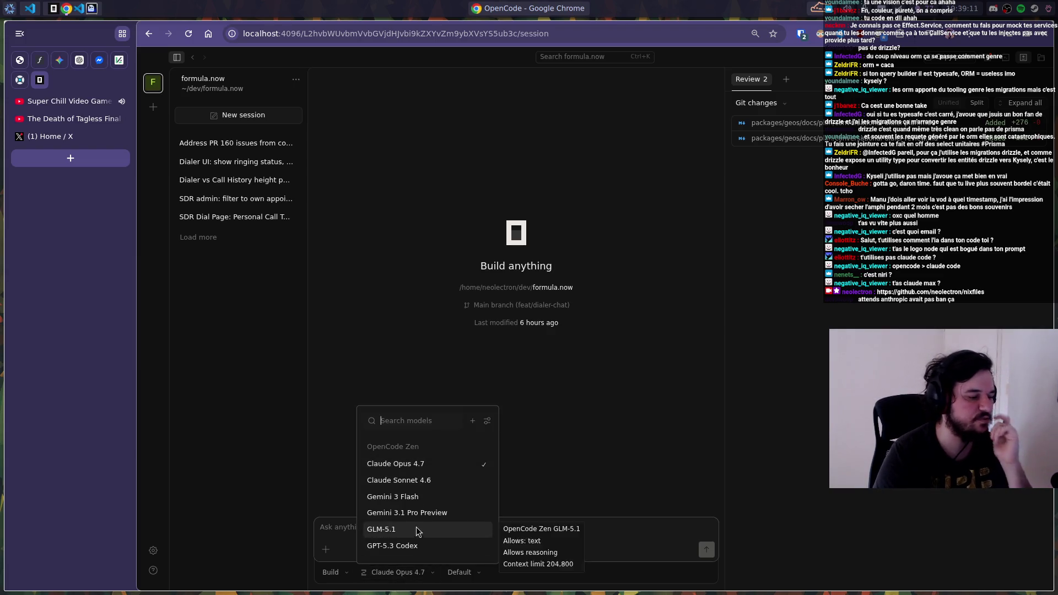
{"action": "mouse_move", "coordinate": [433, 469]}
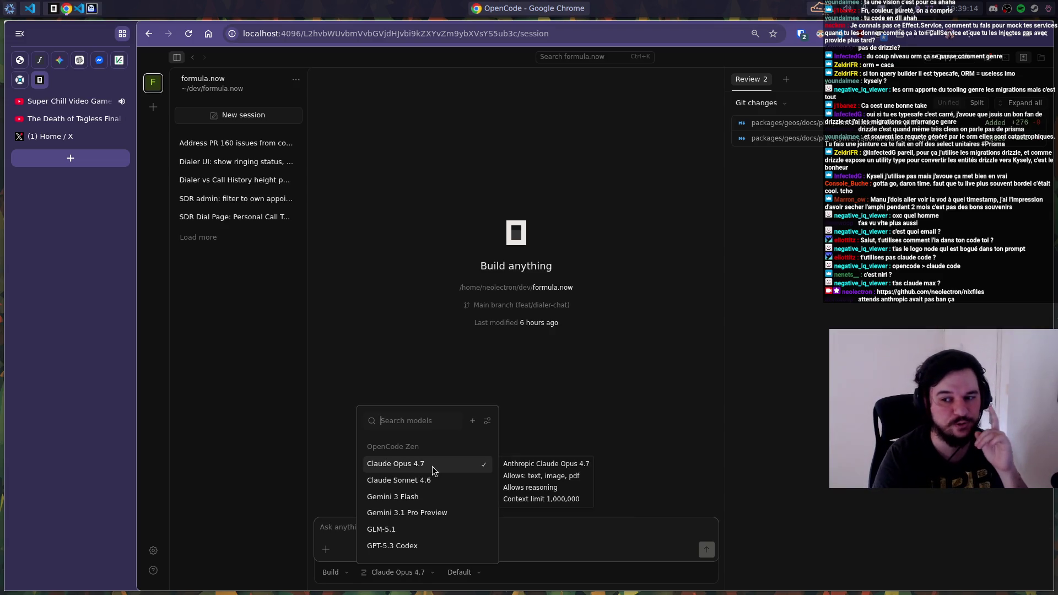
{"action": "left_click", "coordinate": [691, 431]}
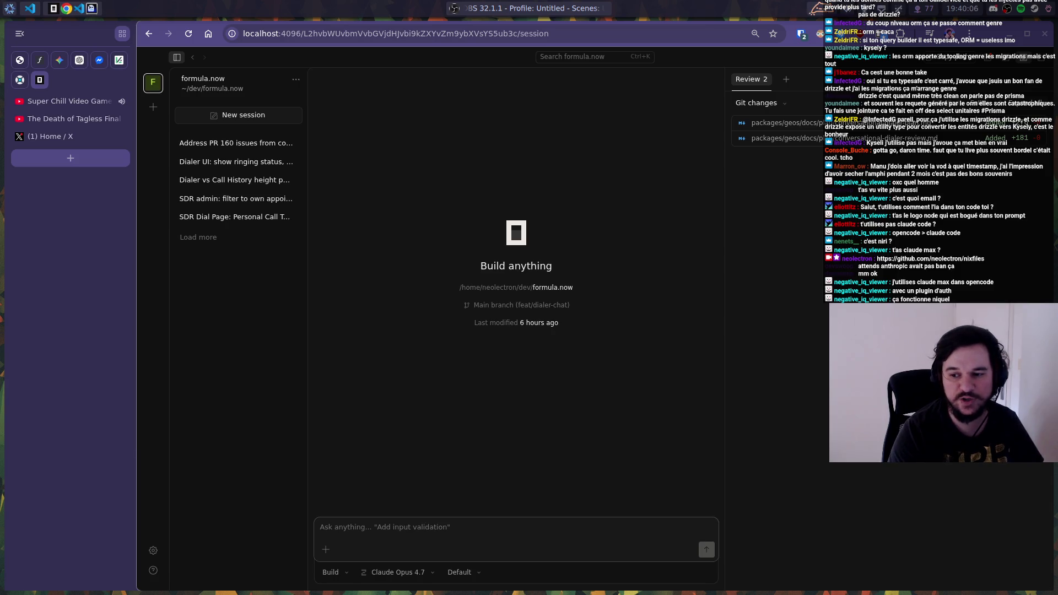
Google 'ex machina plugin claude opencode' in a new tab and open the opencode-anthropic-auth GitHub result.
{"action": "key", "text": "alt+Tab"}
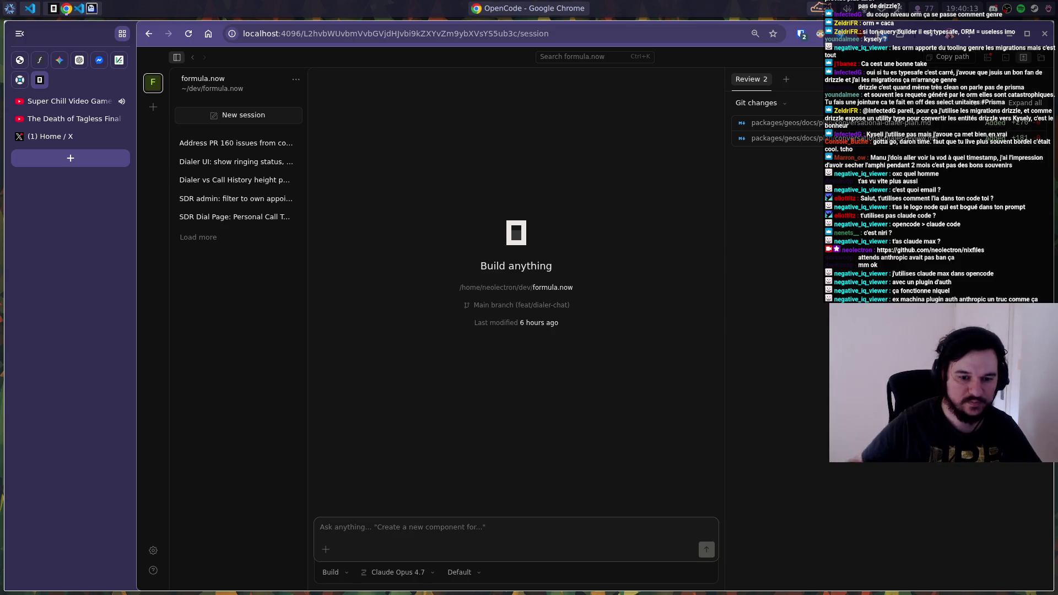
{"action": "key", "text": "alt+Tab"}
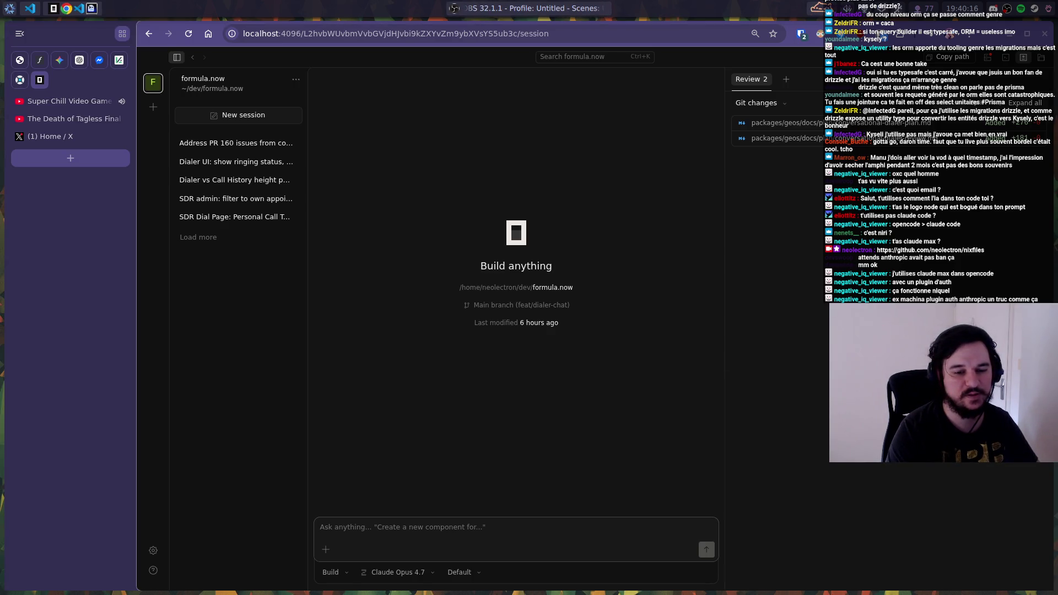
{"action": "left_click", "coordinate": [673, 286]}
{"action": "key", "text": "ctrl+t"}
{"action": "type", "text": "ex machina plugi"}
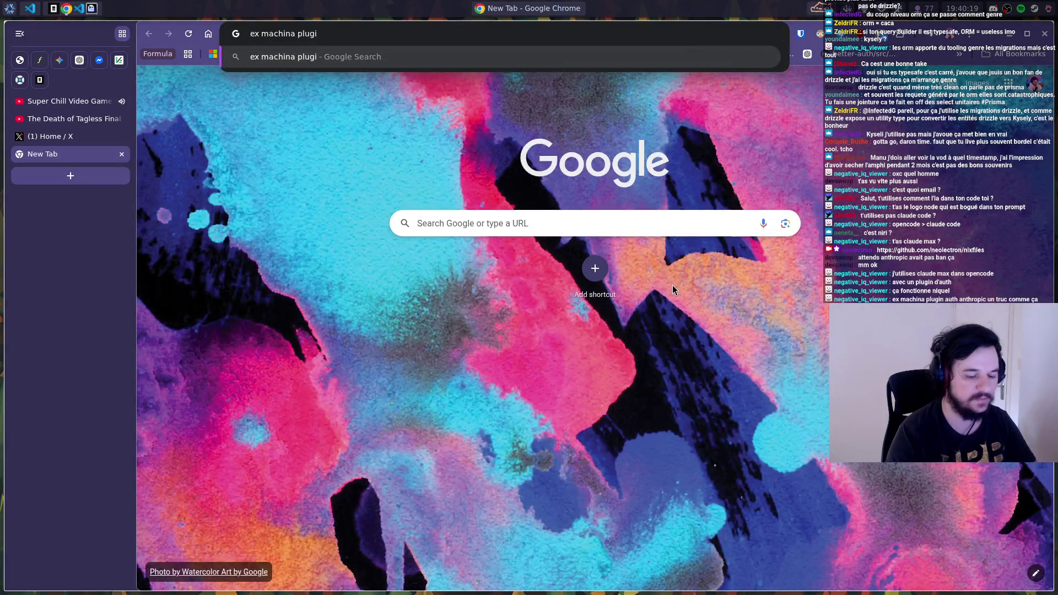
{"action": "type", "text": "n"}
{"action": "key", "text": "Return"}
{"action": "left_click", "coordinate": [393, 65]}
{"action": "type", "text": "claude "}
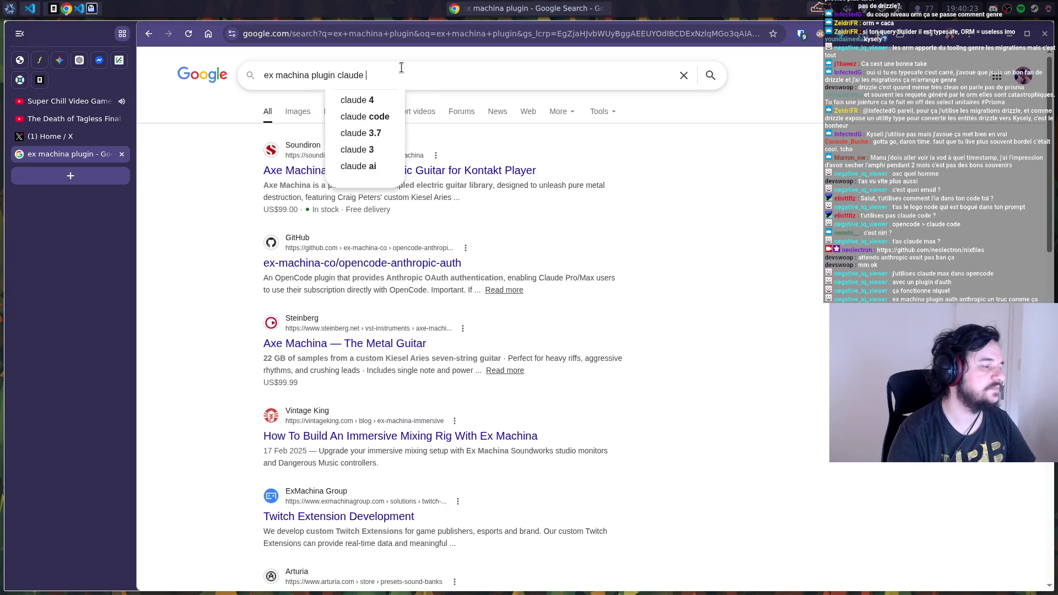
{"action": "type", "text": "opencode"}
{"action": "key", "text": "Return"}
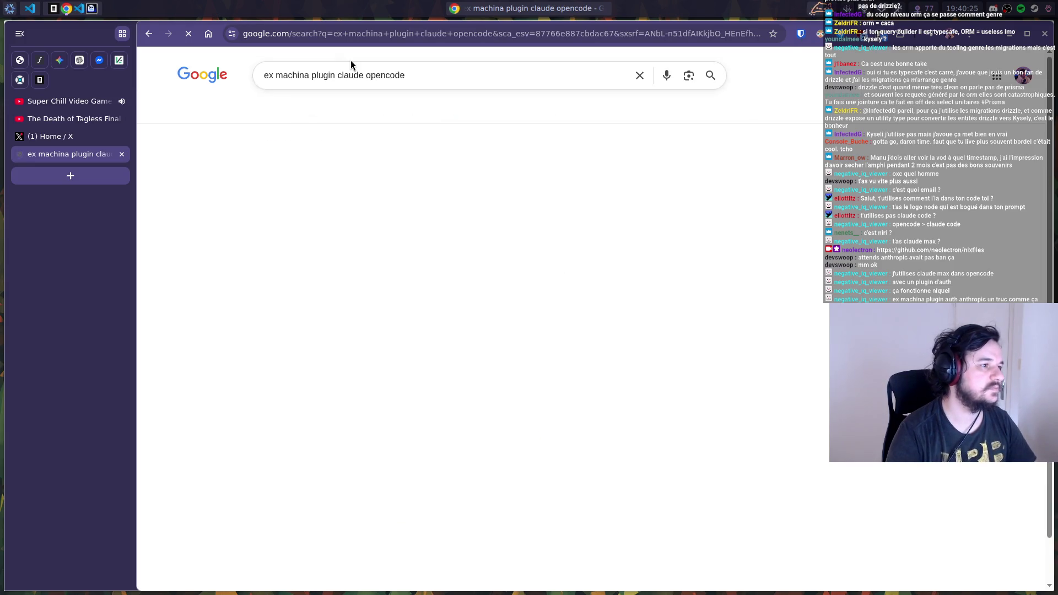
{"action": "left_click", "coordinate": [407, 165]}
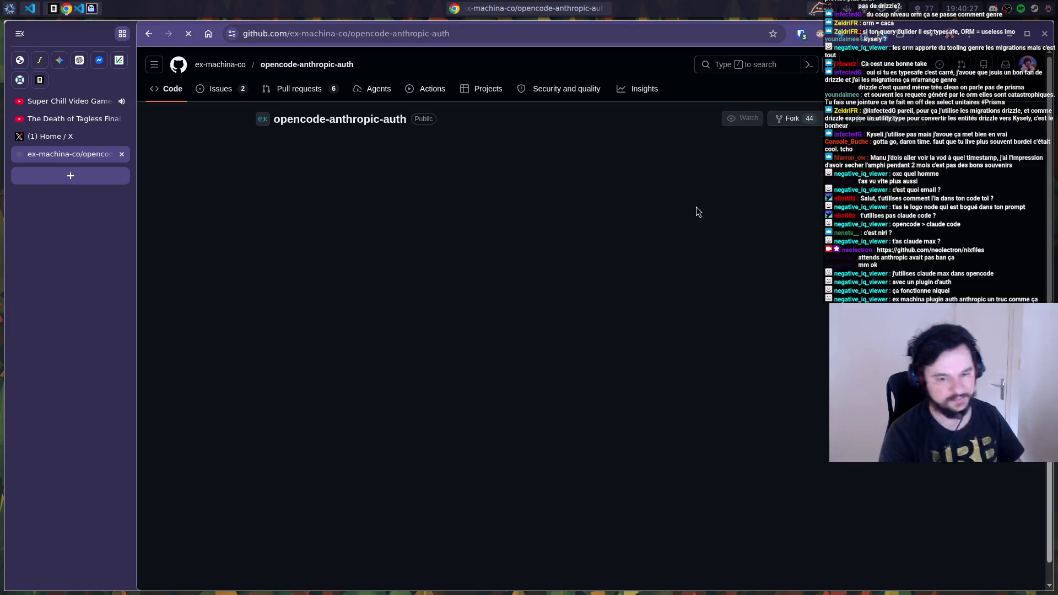
{"action": "scroll", "coordinate": [200, 287], "scroll_direction": "down", "scroll_amount": 10}
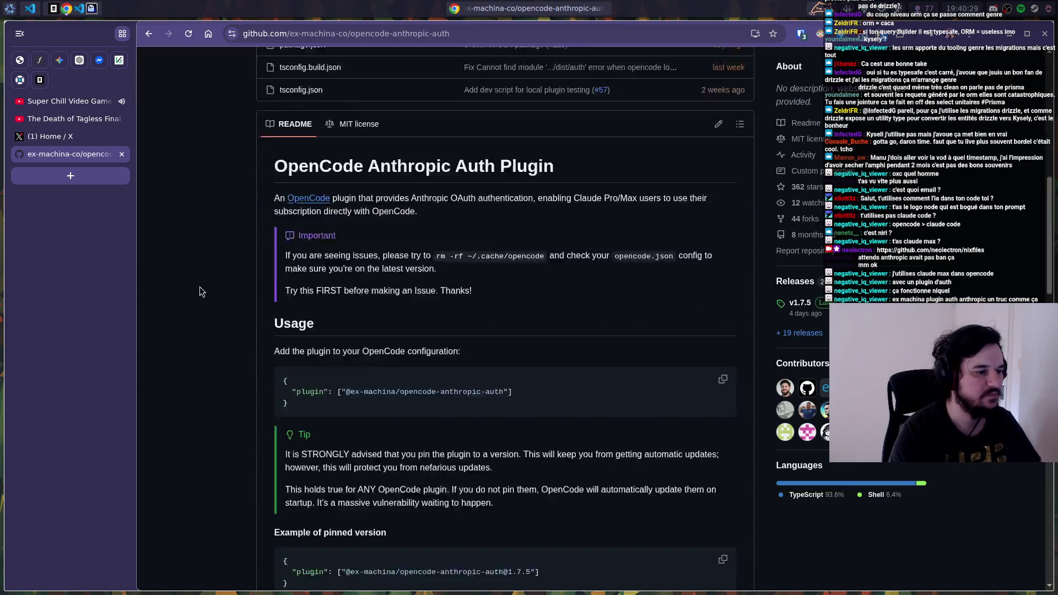
{"action": "scroll", "coordinate": [199, 286], "scroll_direction": "up", "scroll_amount": 1}
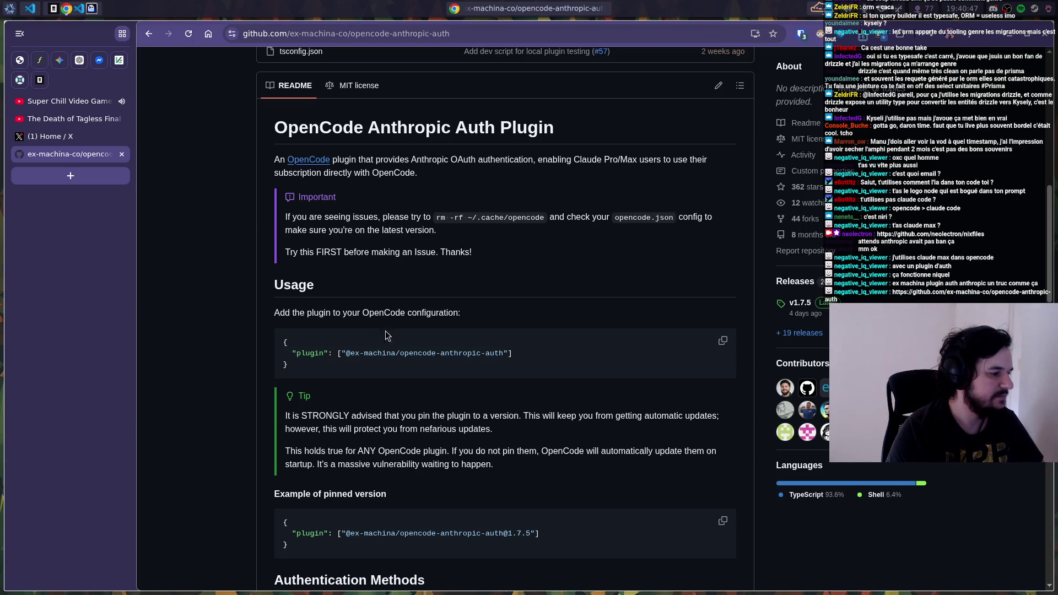
{"action": "scroll", "coordinate": [389, 333], "scroll_direction": "down", "scroll_amount": 3}
{"action": "mouse_move", "coordinate": [390, 228]}
{"action": "left_mouse_down"}
{"action": "mouse_move", "coordinate": [689, 218]}
{"action": "mouse_move", "coordinate": [717, 239]}
{"action": "mouse_move", "coordinate": [670, 281]}
{"action": "left_mouse_up"}
{"action": "left_click", "coordinate": [617, 276]}
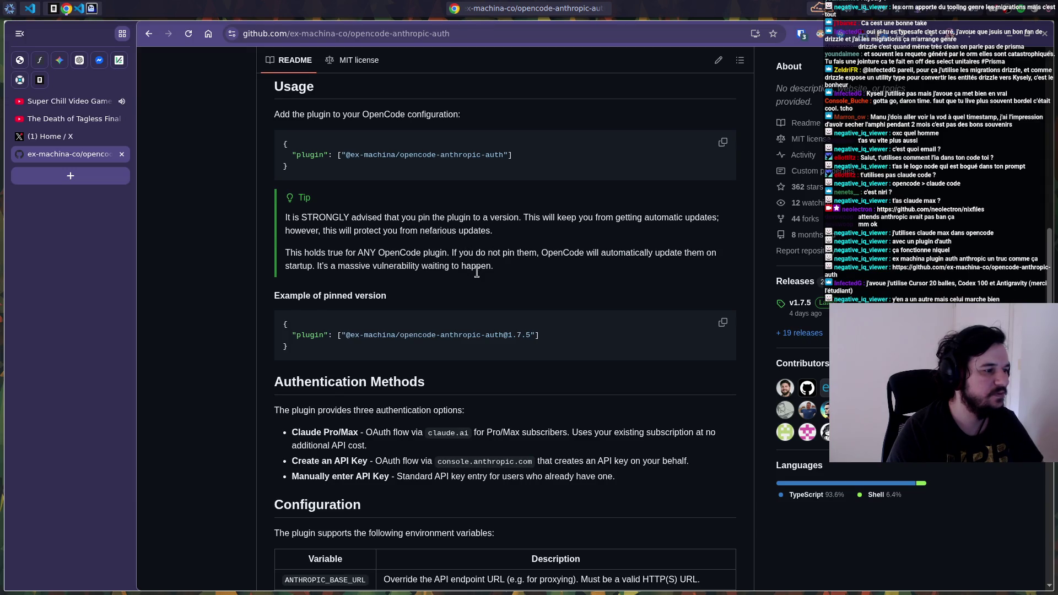
{"action": "key", "text": "alt+Tab"}
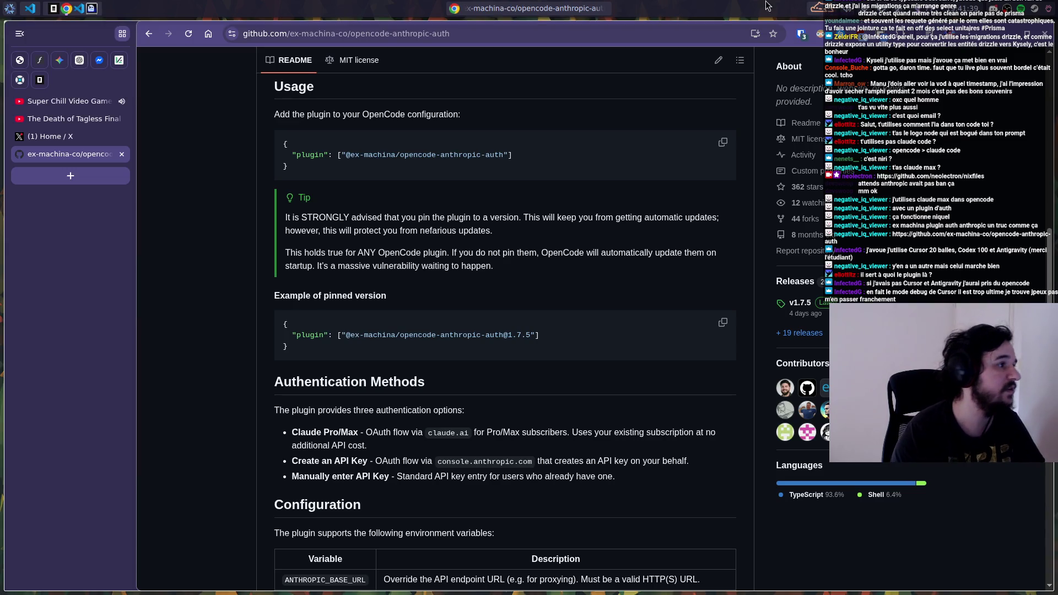
Bring the formula.now editor forward and open the project's opencode.json.
{"action": "left_click", "coordinate": [81, 9]}
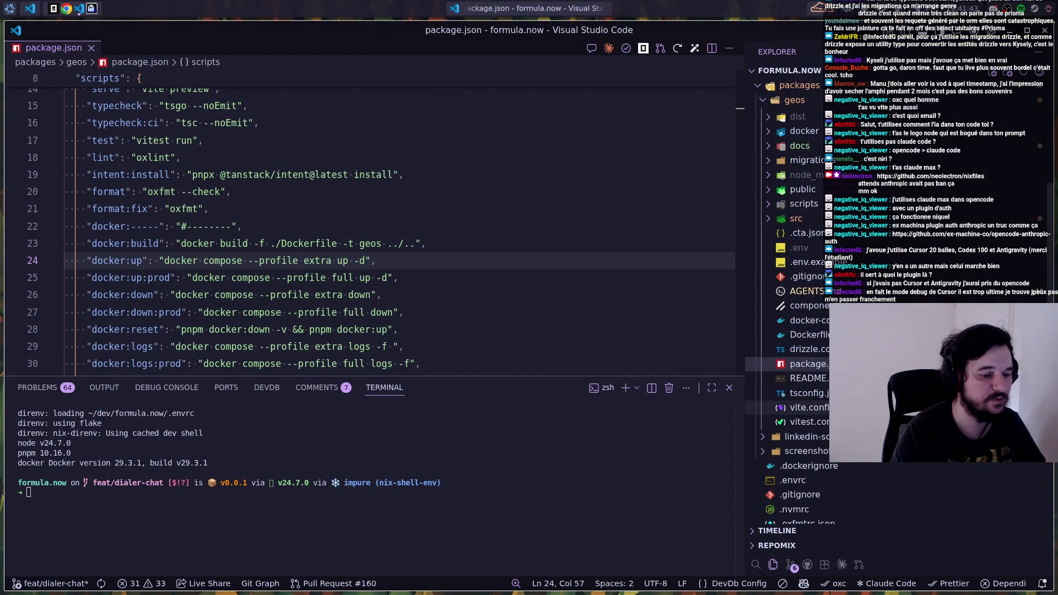
{"action": "scroll", "coordinate": [799, 276], "scroll_direction": "down", "scroll_amount": 3}
{"action": "left_click", "coordinate": [794, 429]}
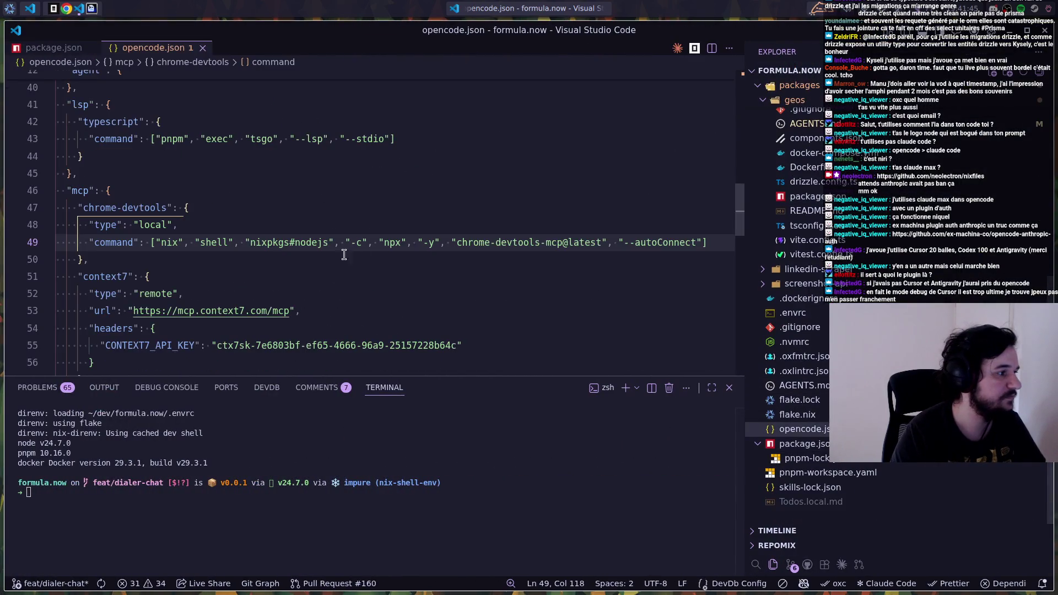
Run `code ~/.config/opencode` in the terminal, then close the new config window.
{"action": "left_click", "coordinate": [404, 493]}
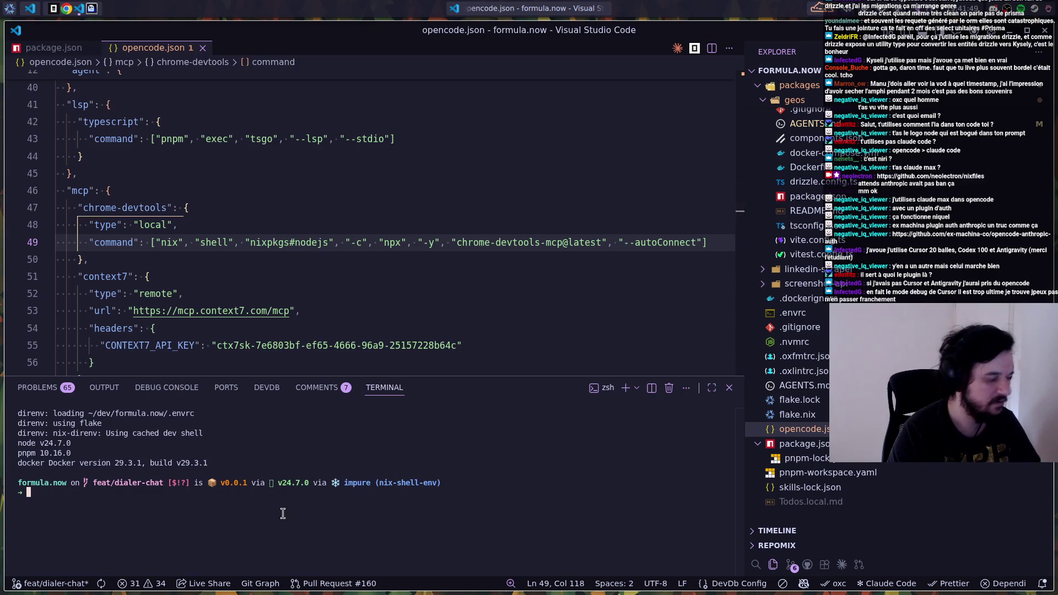
{"action": "type", "text": "code "}
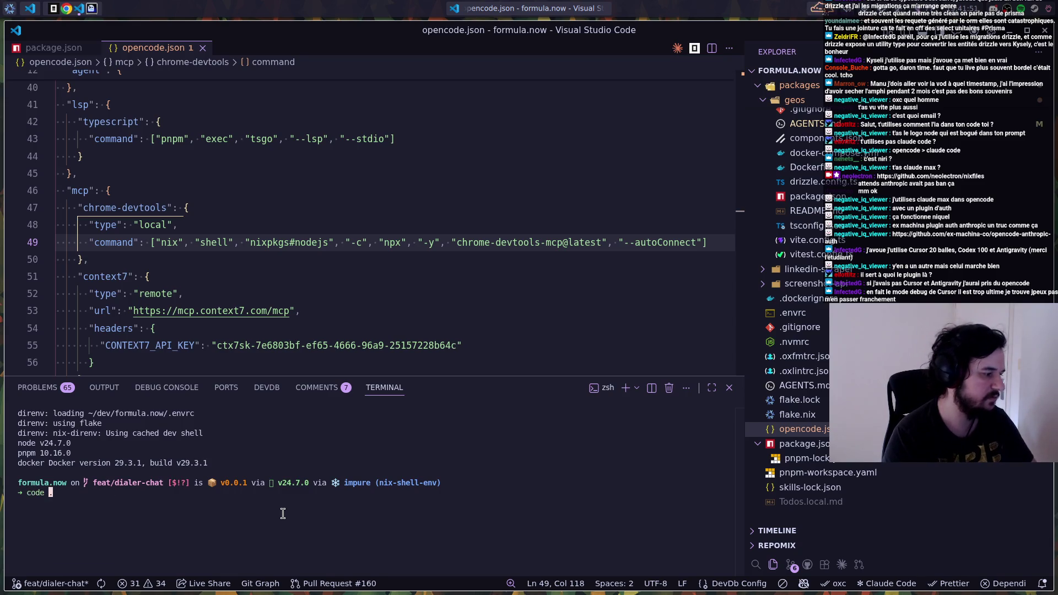
{"action": "type", "text": "~/"}
{"action": "key", "text": "Right"}
{"action": "key", "text": "Return"}
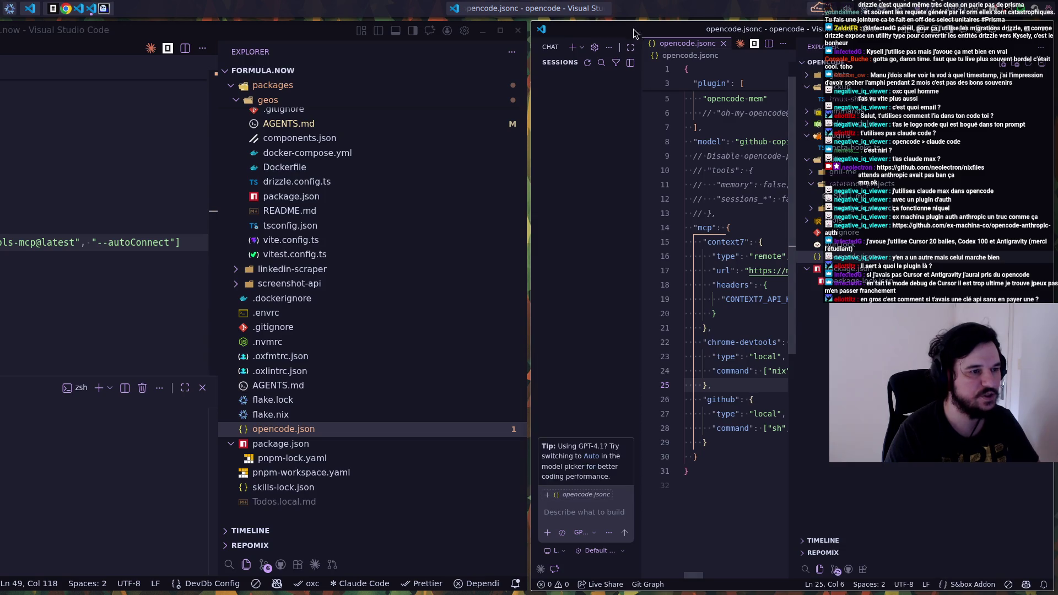
{"action": "key", "text": "ctrl+shift+w"}
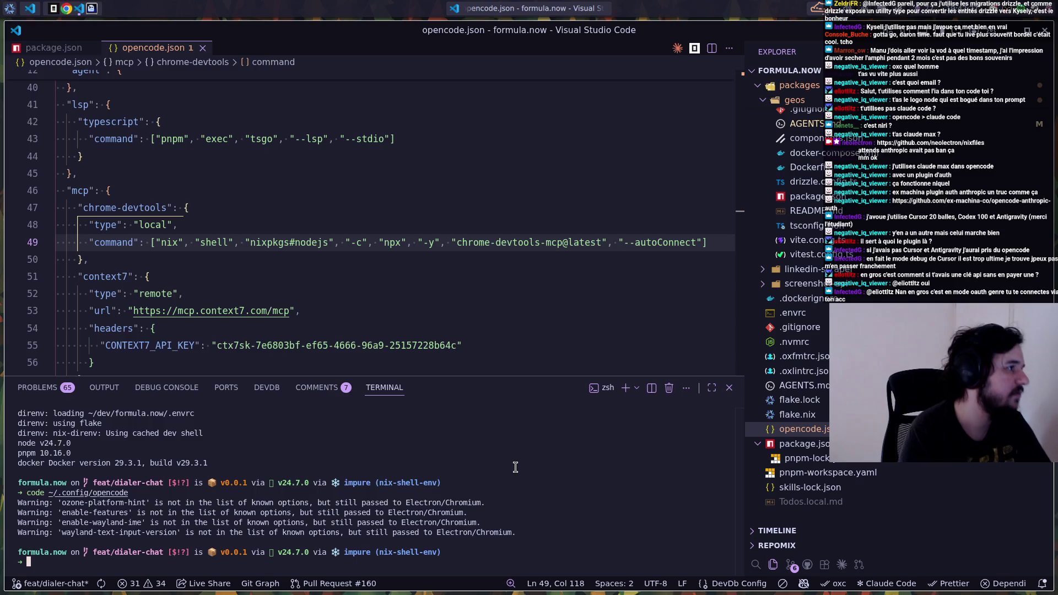
Switch to the OpenCode tab and open the Dialer UI session from the sidebar.
{"action": "left_click", "coordinate": [61, 10]}
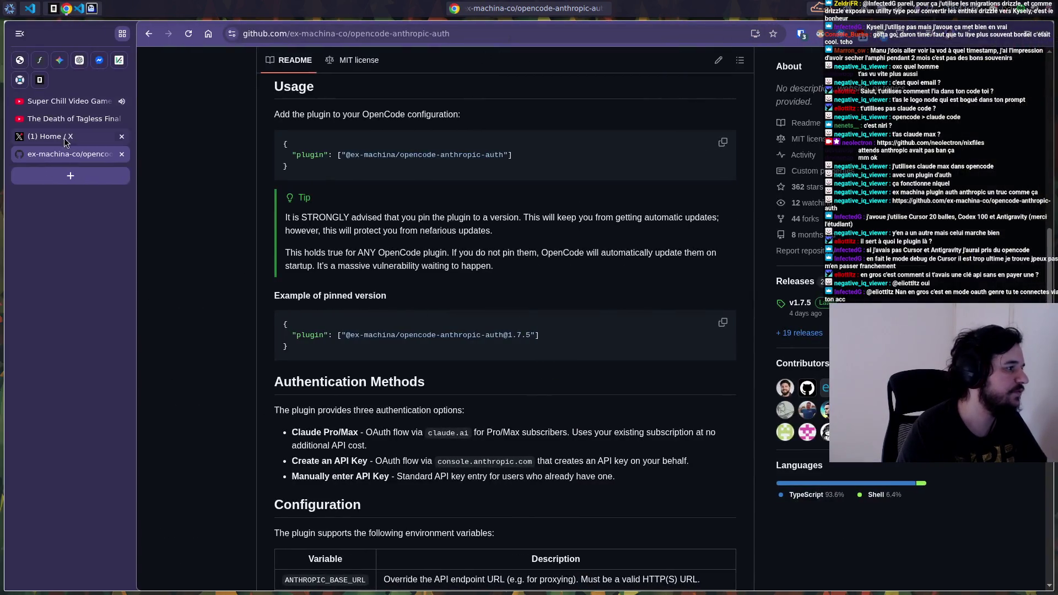
{"action": "scroll", "coordinate": [232, 149], "scroll_direction": "up", "scroll_amount": 5}
{"action": "left_click", "coordinate": [39, 80]}
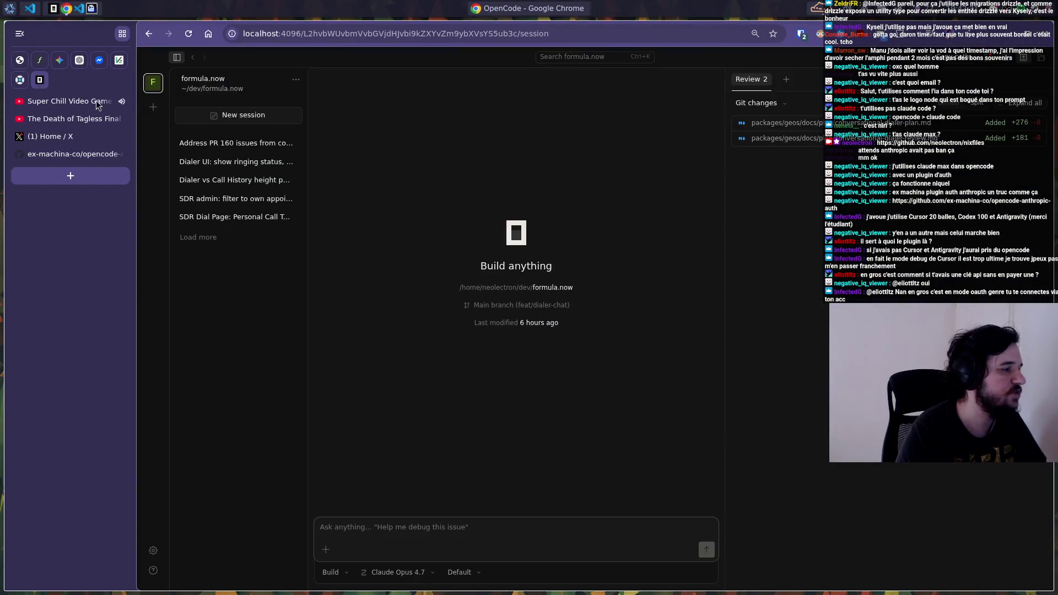
{"action": "left_click", "coordinate": [225, 144]}
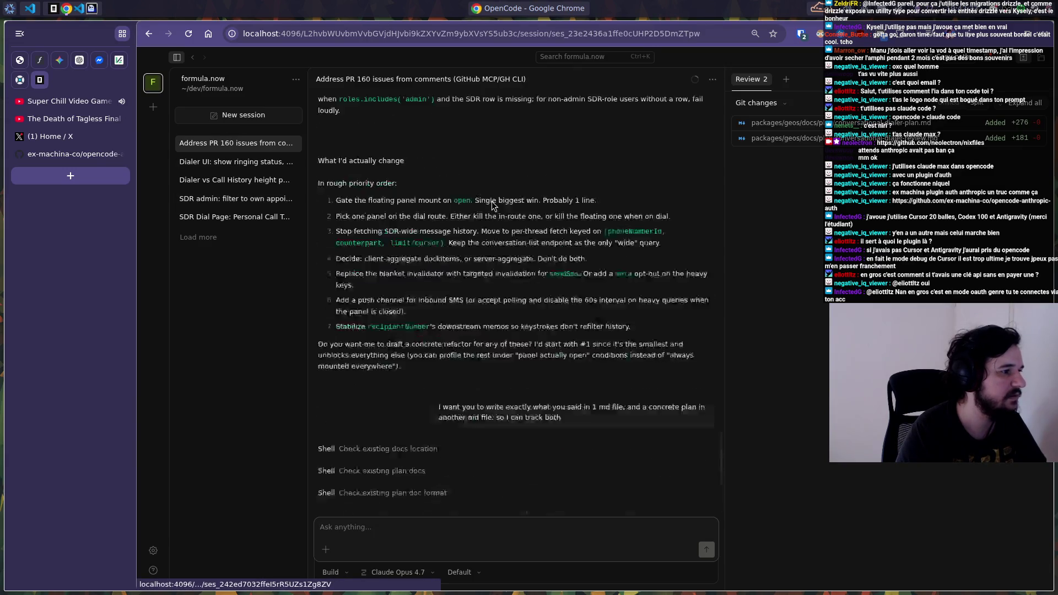
{"action": "left_click", "coordinate": [213, 163]}
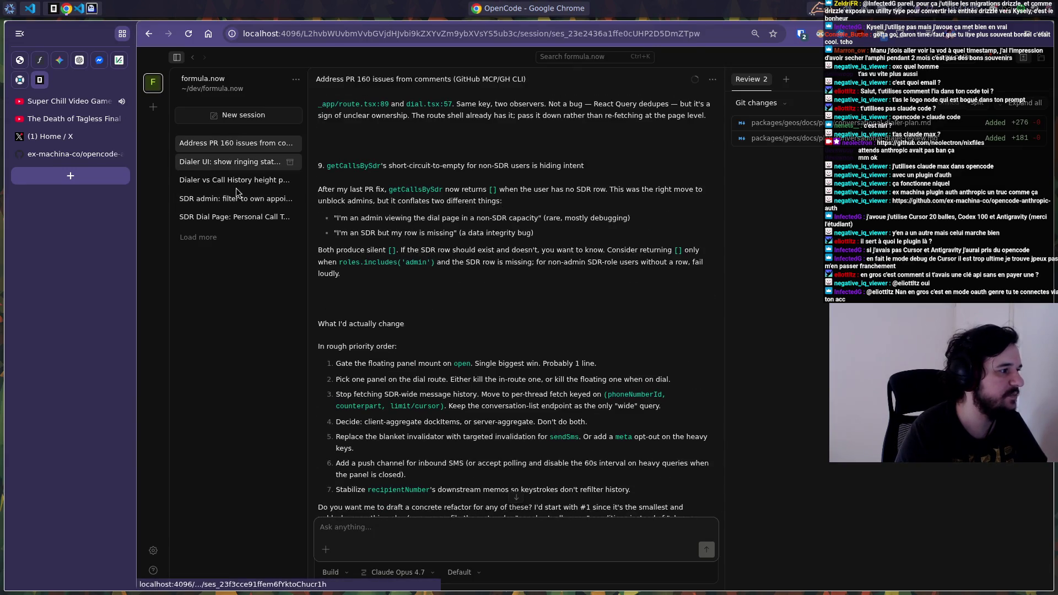
Read the request about losing the old ringing UI and the implementation summary, then return to VS Code.
{"action": "scroll", "coordinate": [496, 364], "scroll_direction": "up", "scroll_amount": 15}
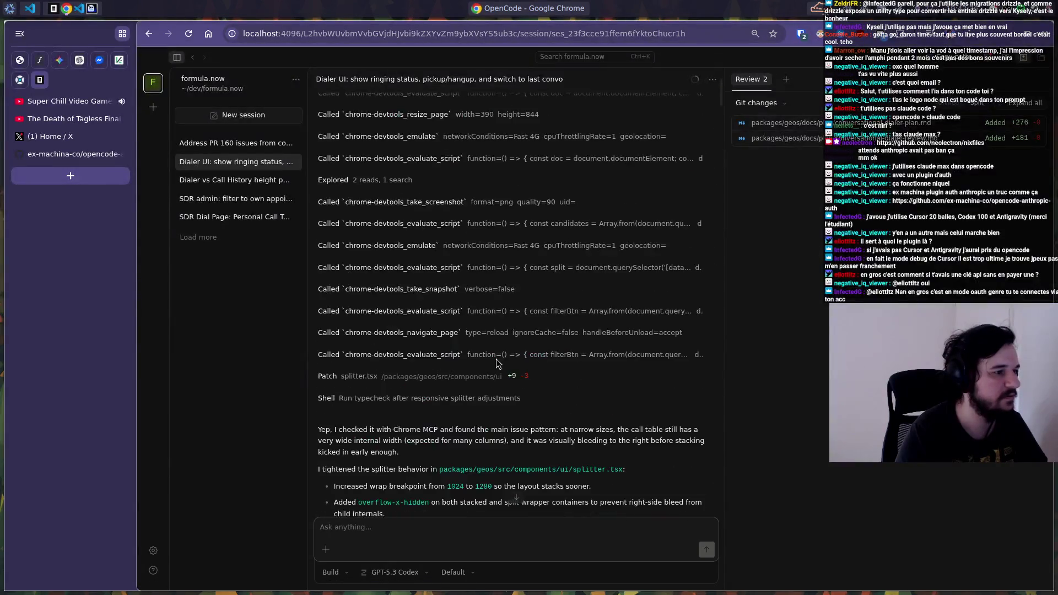
{"action": "mouse_move", "coordinate": [552, 151]}
{"action": "triple_click", "coordinate": [527, 127]}
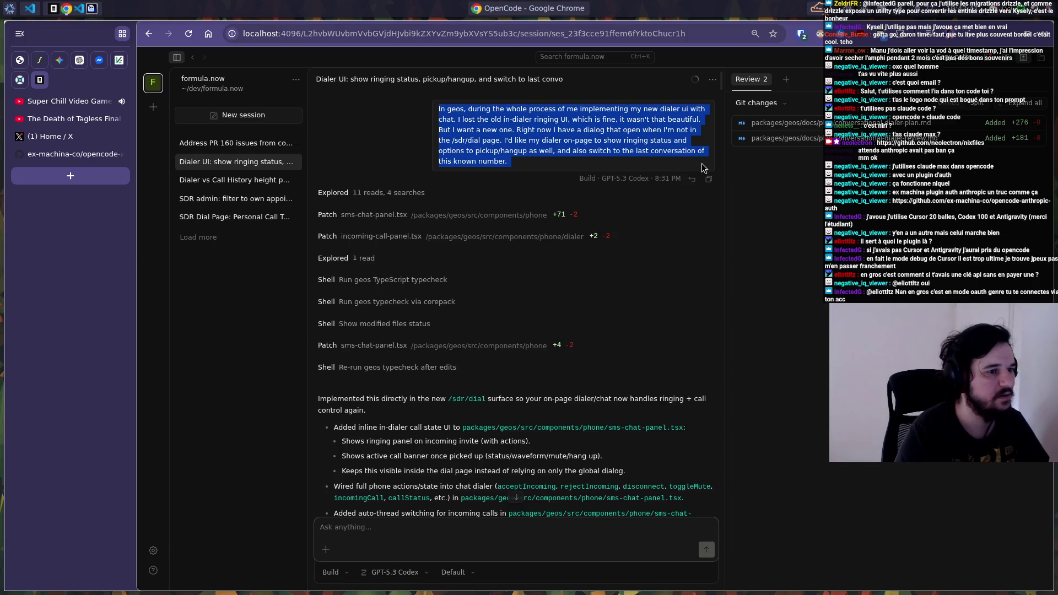
{"action": "left_click", "coordinate": [523, 115]}
{"action": "mouse_move", "coordinate": [469, 119]}
{"action": "left_mouse_down"}
{"action": "mouse_move", "coordinate": [709, 126]}
{"action": "mouse_move", "coordinate": [499, 135]}
{"action": "mouse_move", "coordinate": [522, 139]}
{"action": "mouse_move", "coordinate": [526, 164]}
{"action": "mouse_move", "coordinate": [430, 110]}
{"action": "left_mouse_up"}
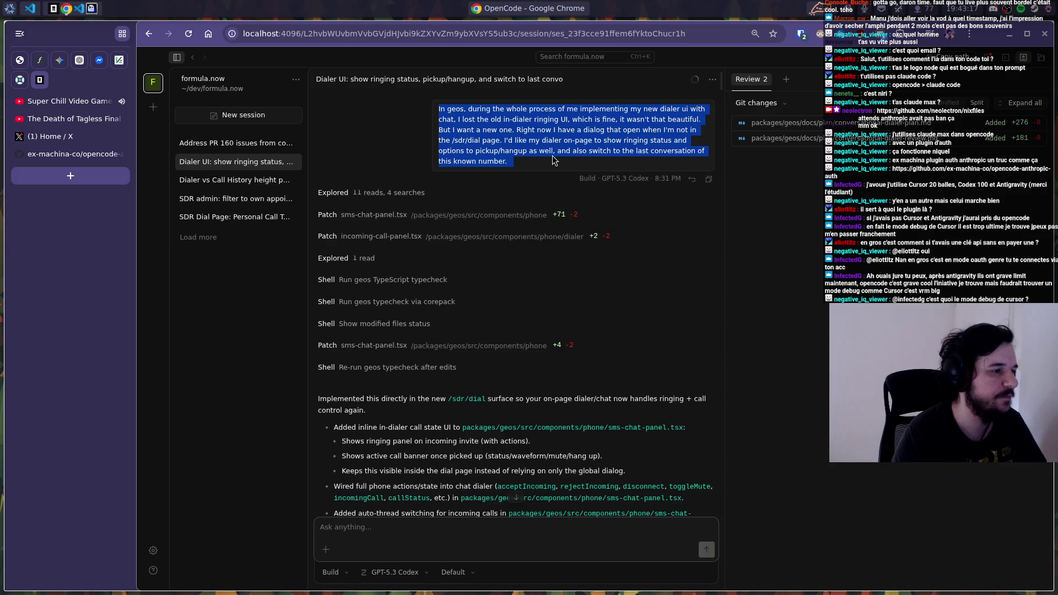
{"action": "scroll", "coordinate": [554, 160], "scroll_direction": "down", "scroll_amount": 3}
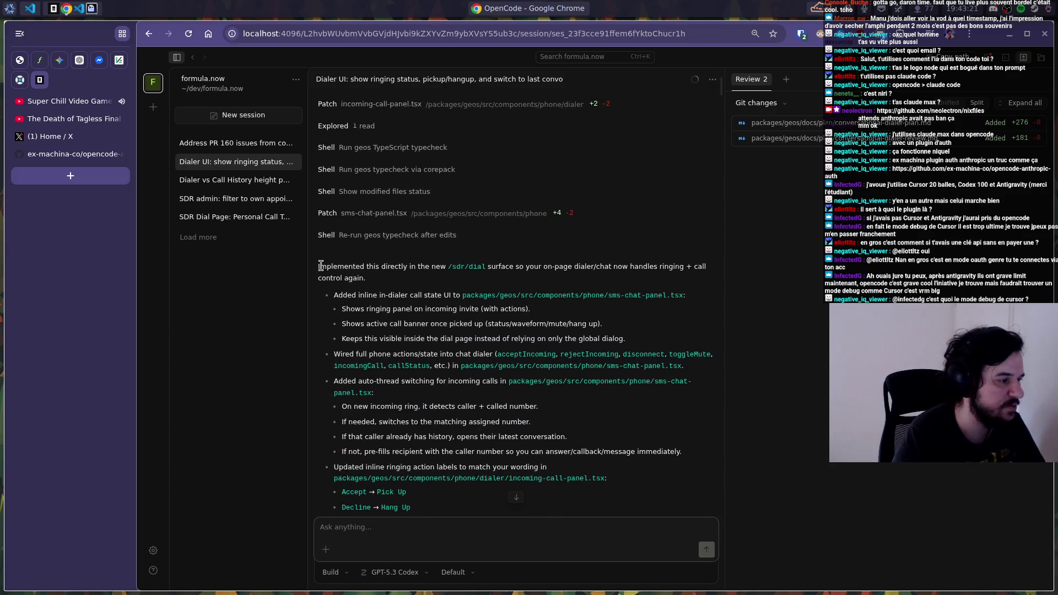
{"action": "mouse_move", "coordinate": [319, 266]}
{"action": "left_mouse_down"}
{"action": "mouse_move", "coordinate": [430, 273]}
{"action": "mouse_move", "coordinate": [386, 282]}
{"action": "left_mouse_up"}
{"action": "scroll", "coordinate": [386, 282], "scroll_direction": "down", "scroll_amount": 15}
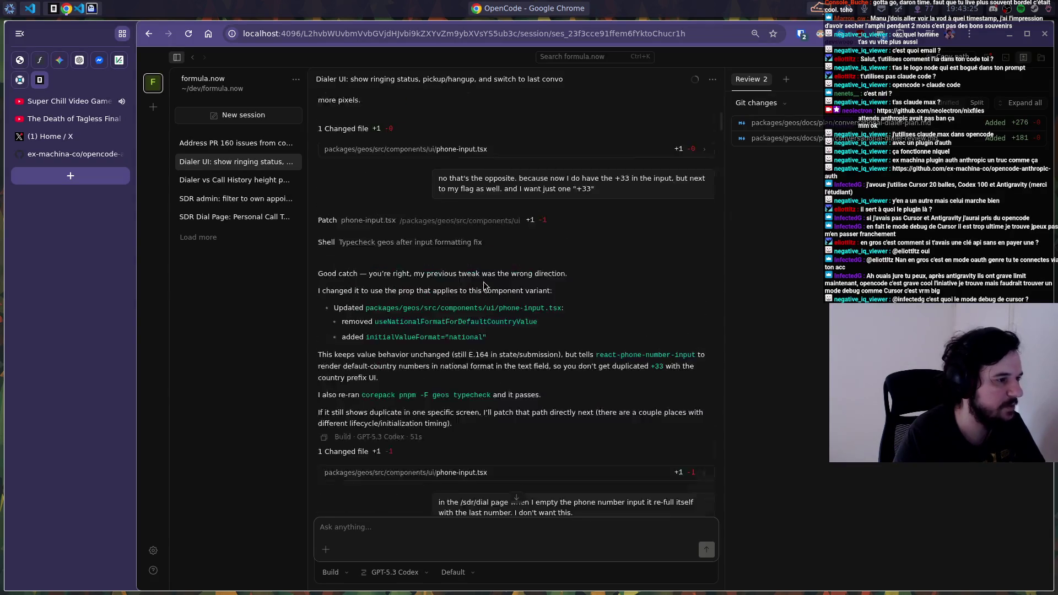
{"action": "left_click", "coordinate": [80, 8]}
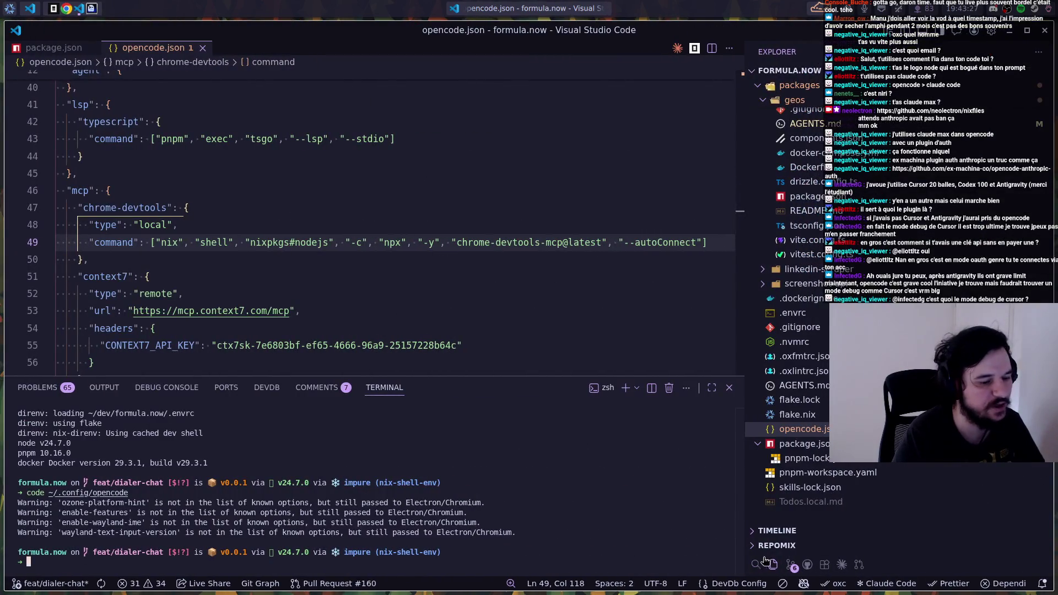
Open the prout.ts change, stage it, view the settings.json diff, then unstage prout.ts.
{"action": "left_click", "coordinate": [793, 567]}
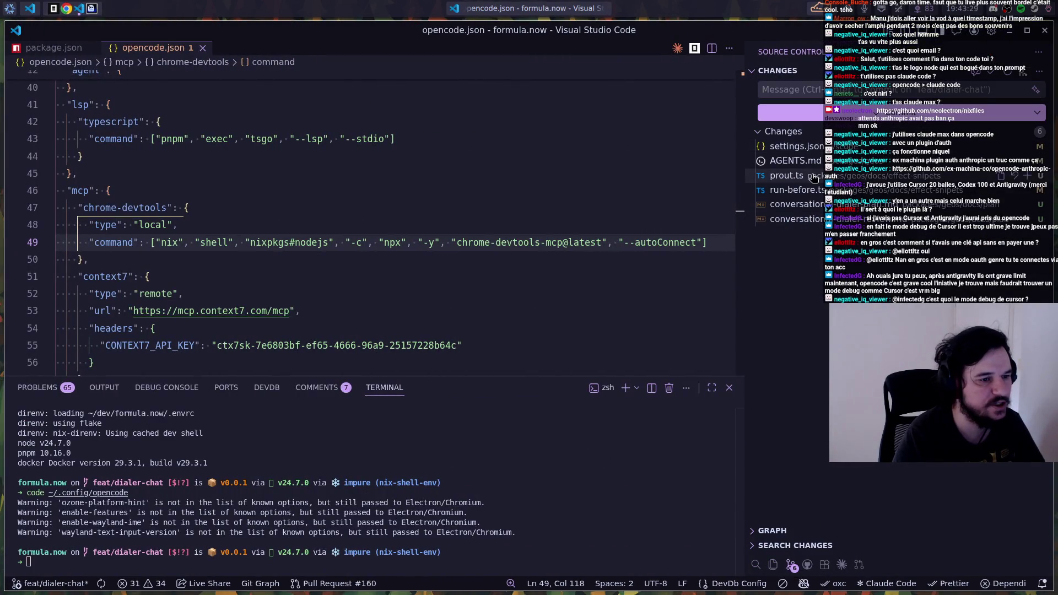
{"action": "left_click", "coordinate": [873, 176]}
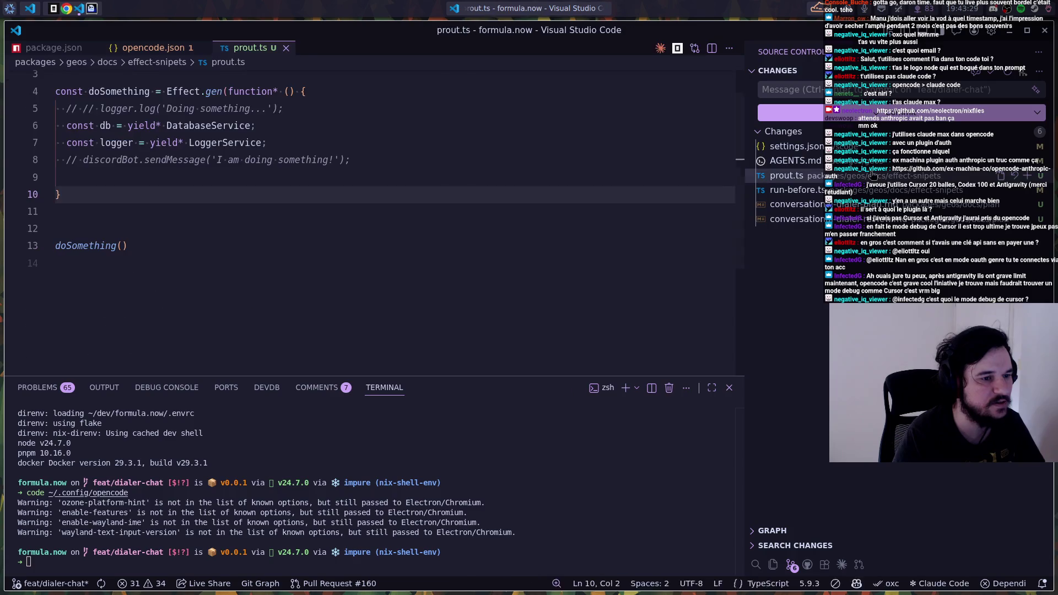
{"action": "left_click", "coordinate": [1020, 180]}
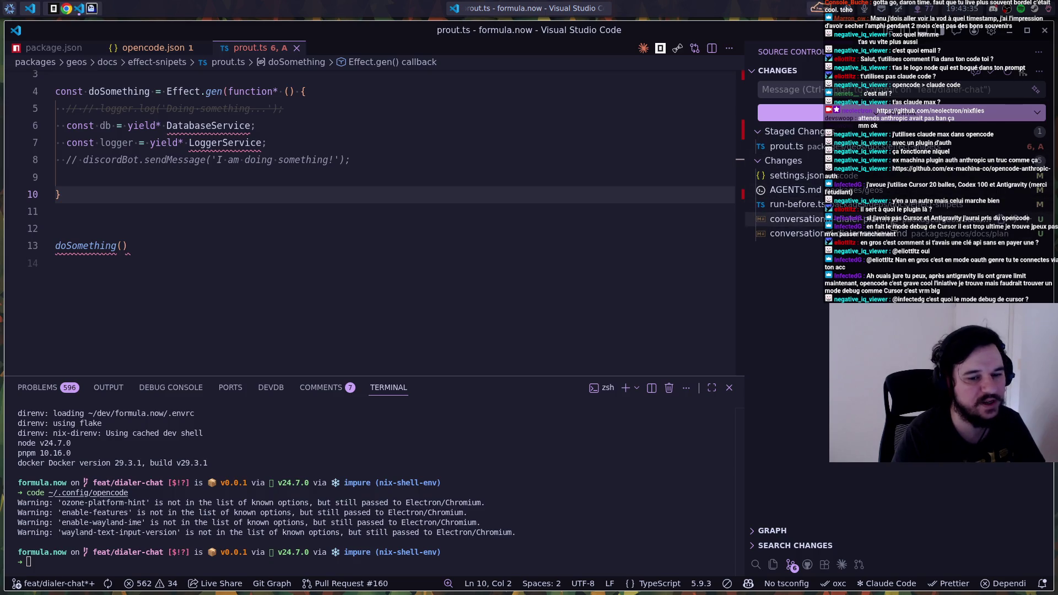
{"action": "left_click", "coordinate": [799, 175]}
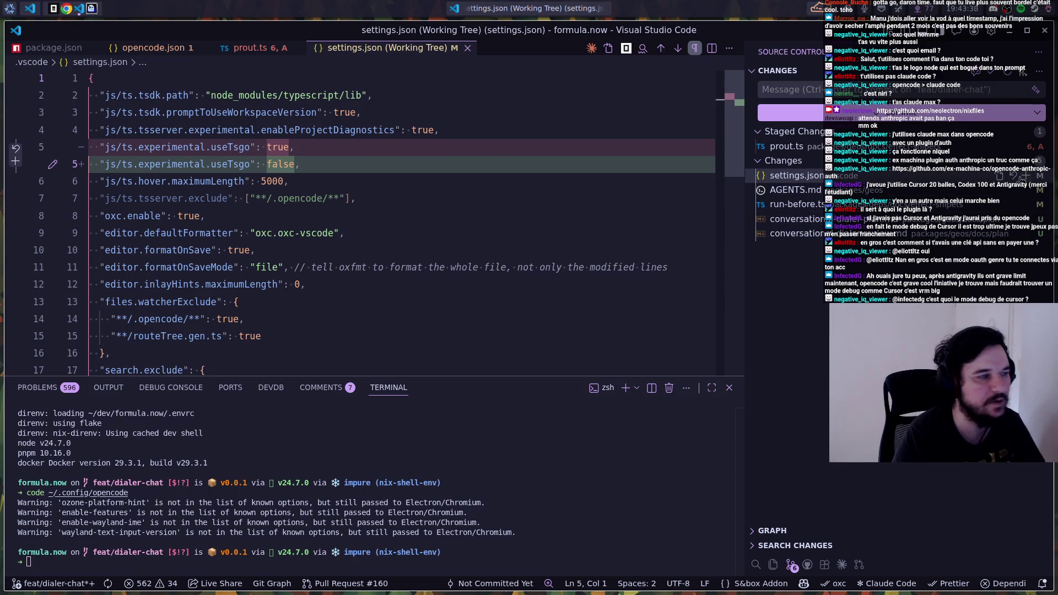
{"action": "left_click", "coordinate": [1014, 147]}
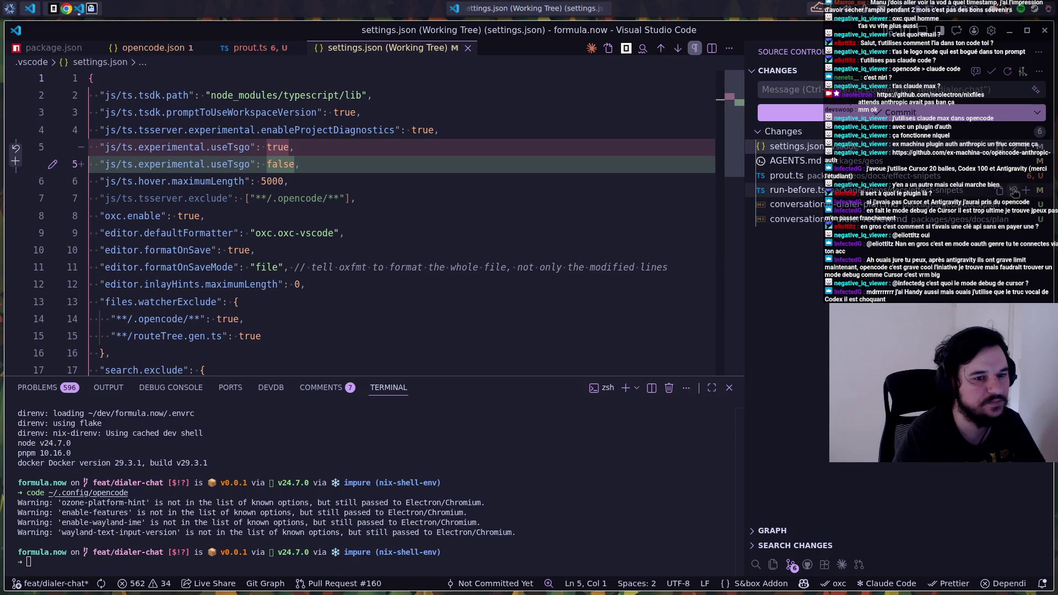
Discard run-before.ts and AGENTS.md changes, delete untracked prout.ts, and start discarding settings.json.
{"action": "left_click", "coordinate": [1016, 190]}
{"action": "left_click", "coordinate": [609, 326]}
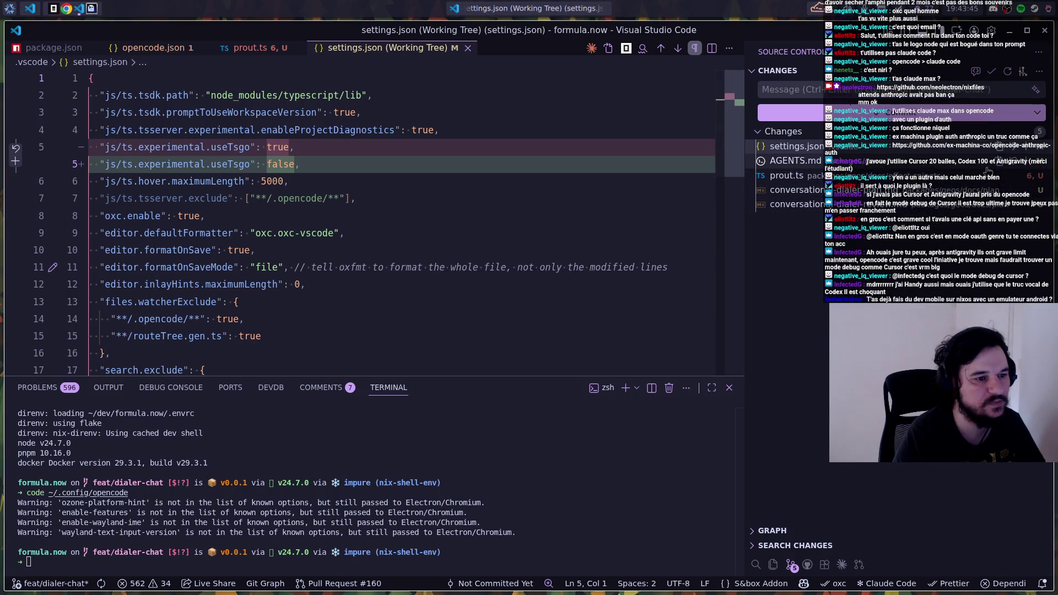
{"action": "left_click", "coordinate": [1004, 177]}
{"action": "left_click", "coordinate": [592, 338]}
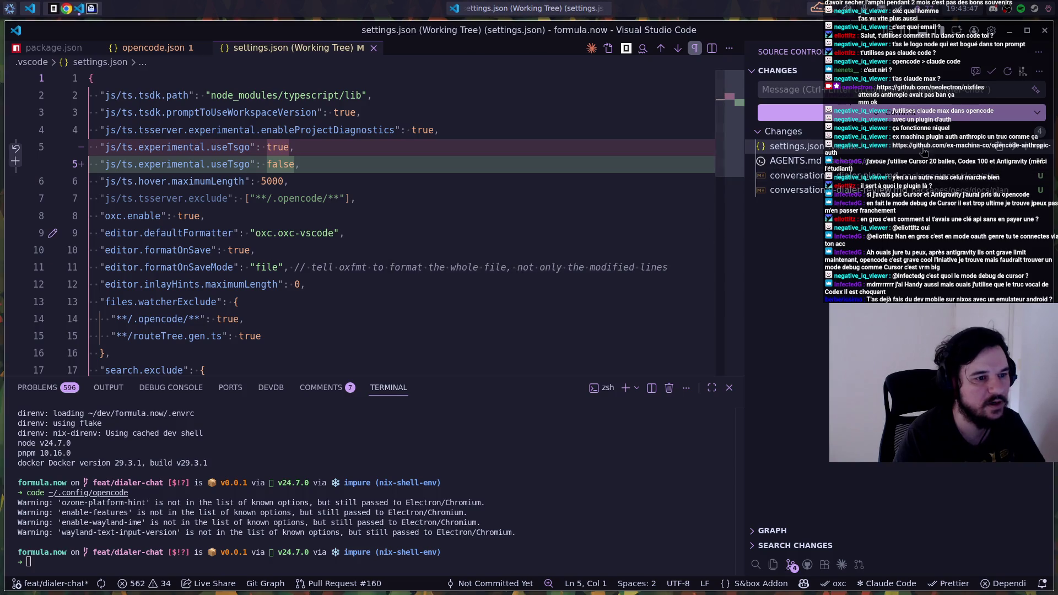
{"action": "left_click", "coordinate": [1012, 161]}
{"action": "left_click", "coordinate": [590, 328]}
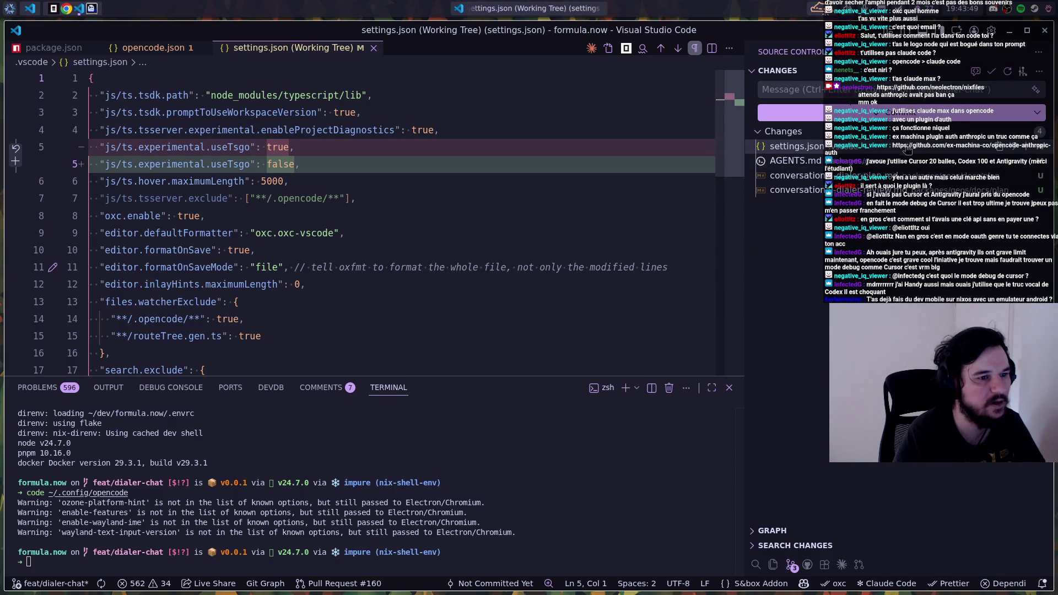
{"action": "left_click", "coordinate": [1010, 147]}
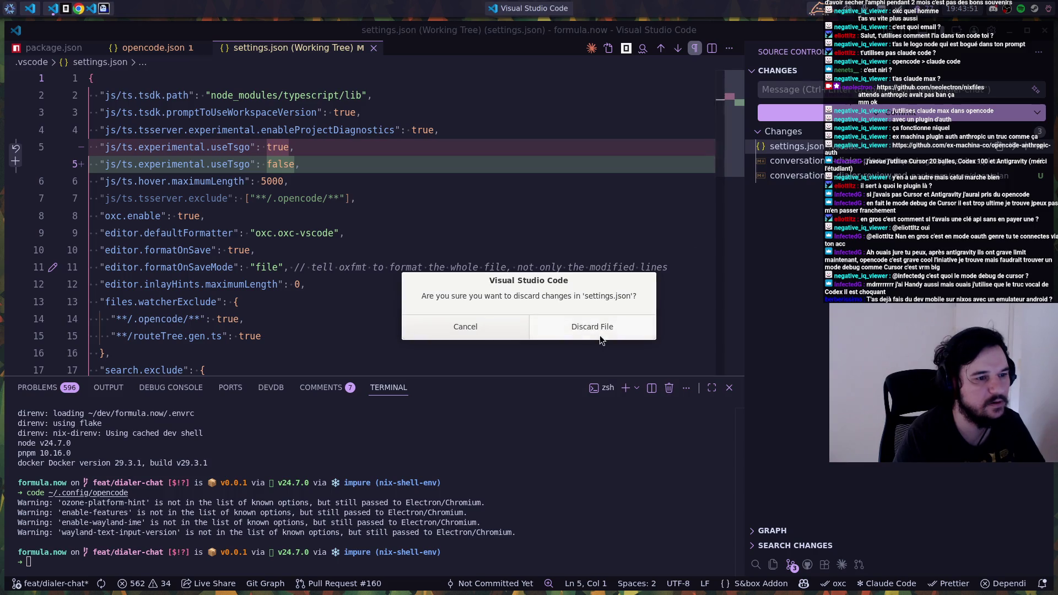
Confirm reverting settings.json, then bring the Chrome OpenCode dialer session forward.
{"action": "left_click", "coordinate": [600, 335]}
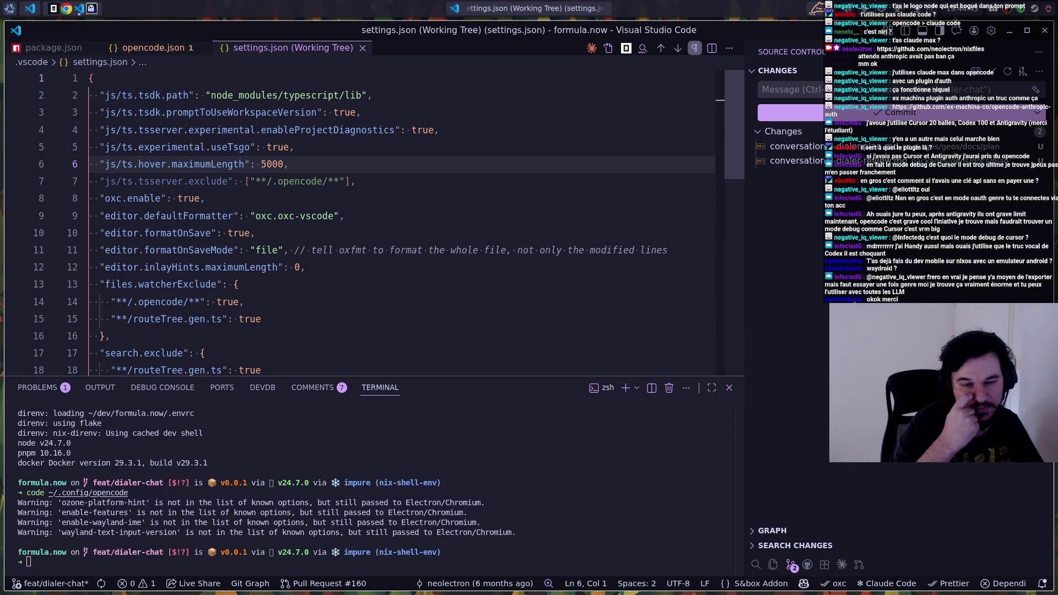
{"action": "left_click", "coordinate": [854, 302]}
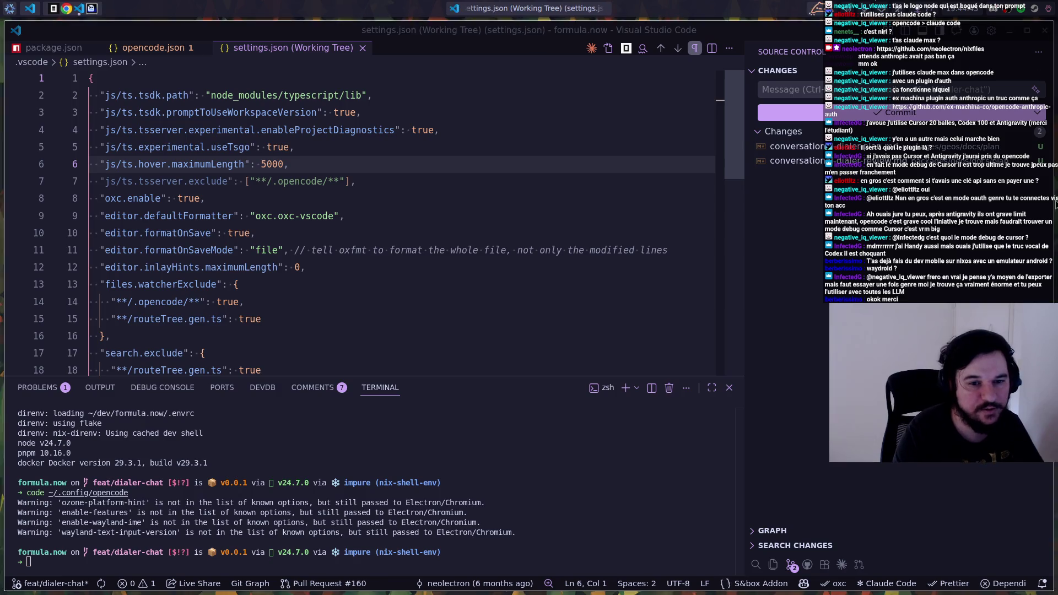
{"action": "left_click", "coordinate": [266, 425]}
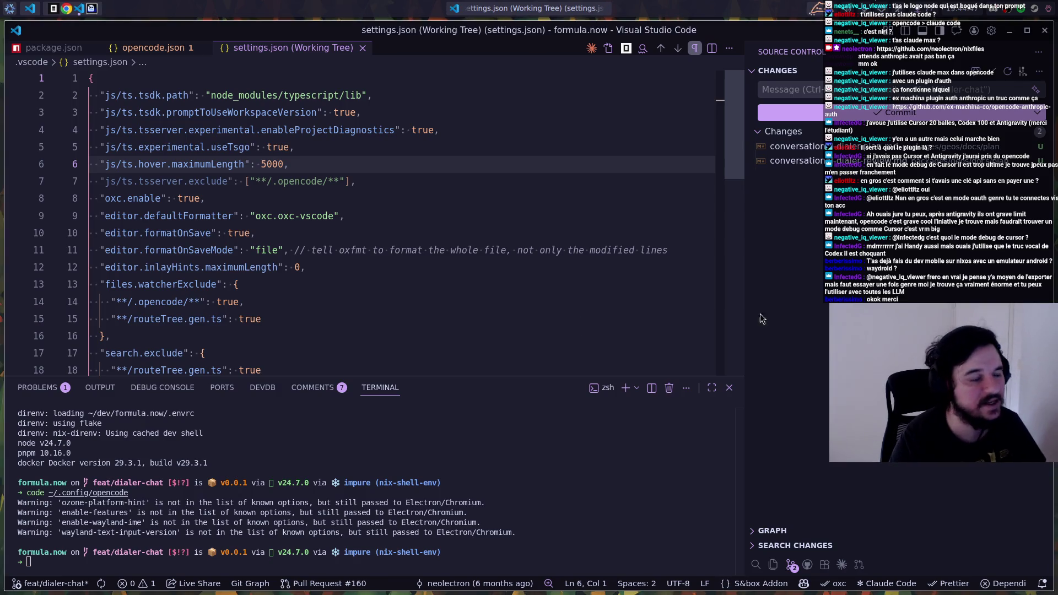
{"action": "left_click", "coordinate": [66, 11]}
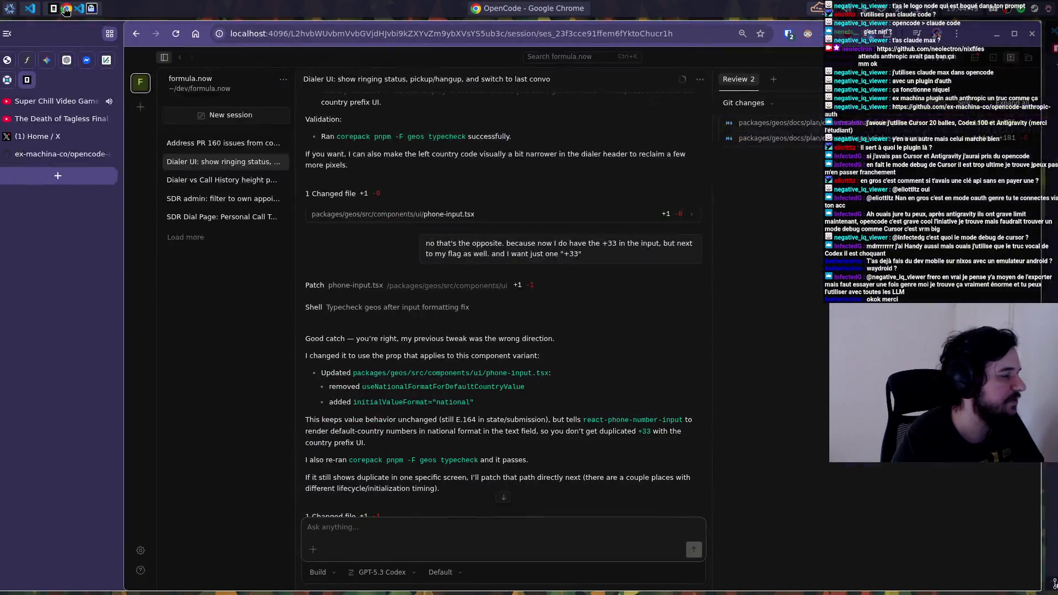
Scroll the Chrome dialer conversation, then switch to the desktop OpenCode app on nixfiles.
{"action": "scroll", "coordinate": [517, 374], "scroll_direction": "down", "scroll_amount": 10}
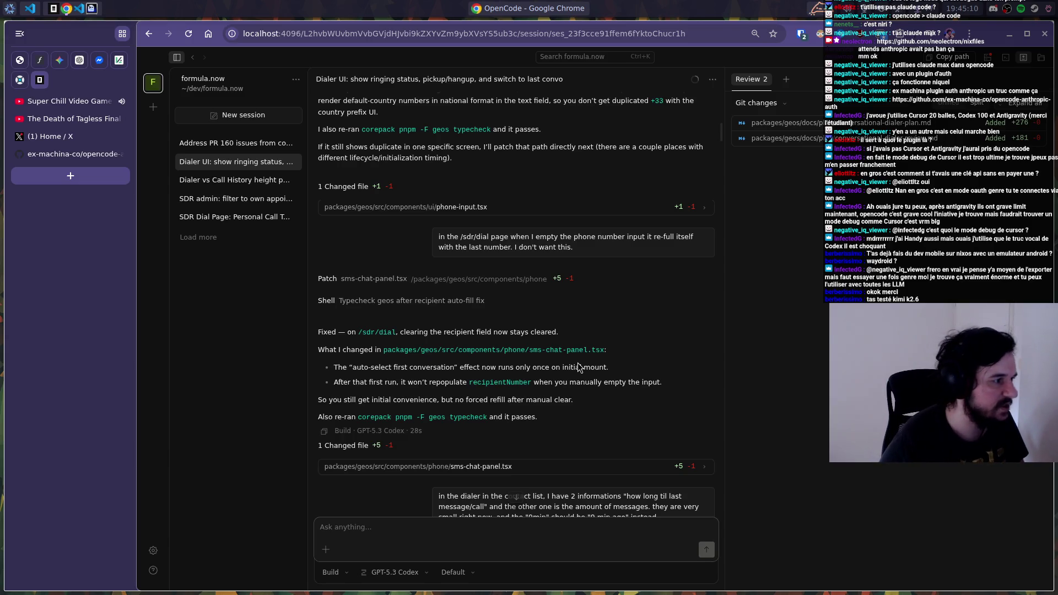
{"action": "left_click", "coordinate": [56, 10]}
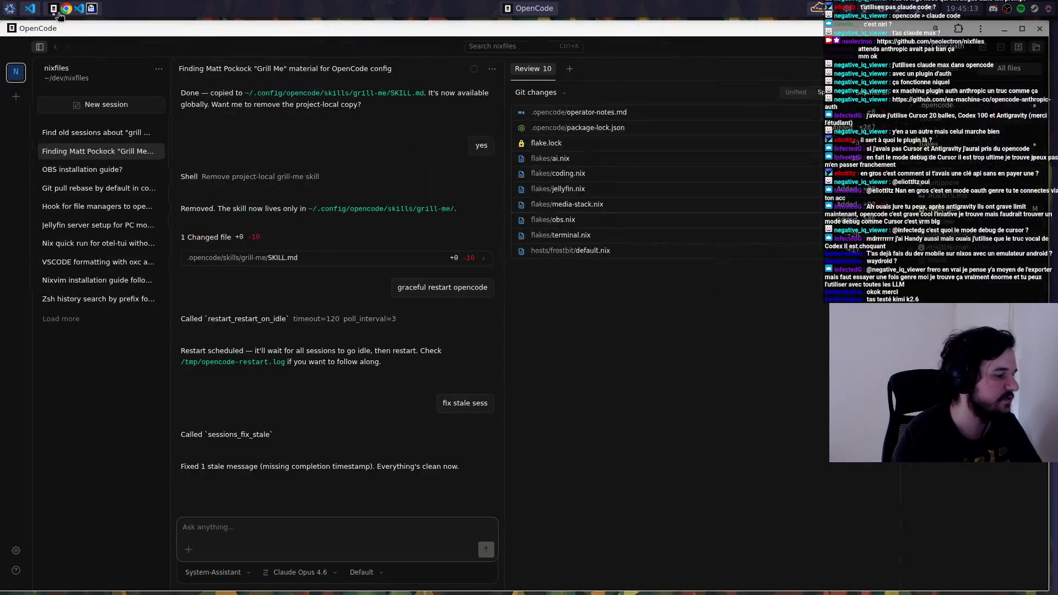
Open the 'OBS installation guide?' session and scroll up to select the install obs message.
{"action": "left_click", "coordinate": [97, 132]}
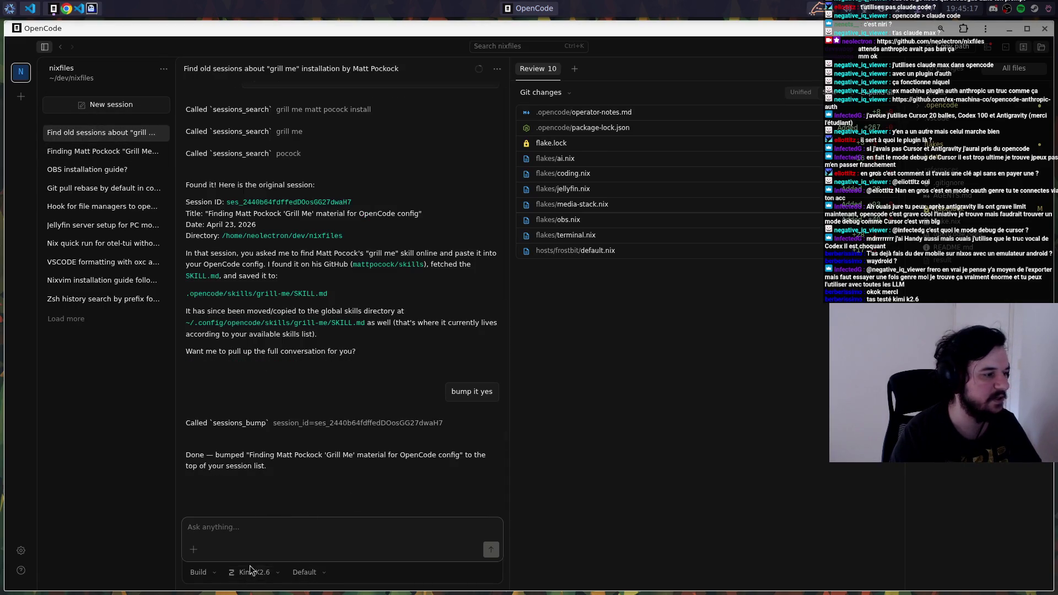
{"action": "left_click", "coordinate": [97, 172]}
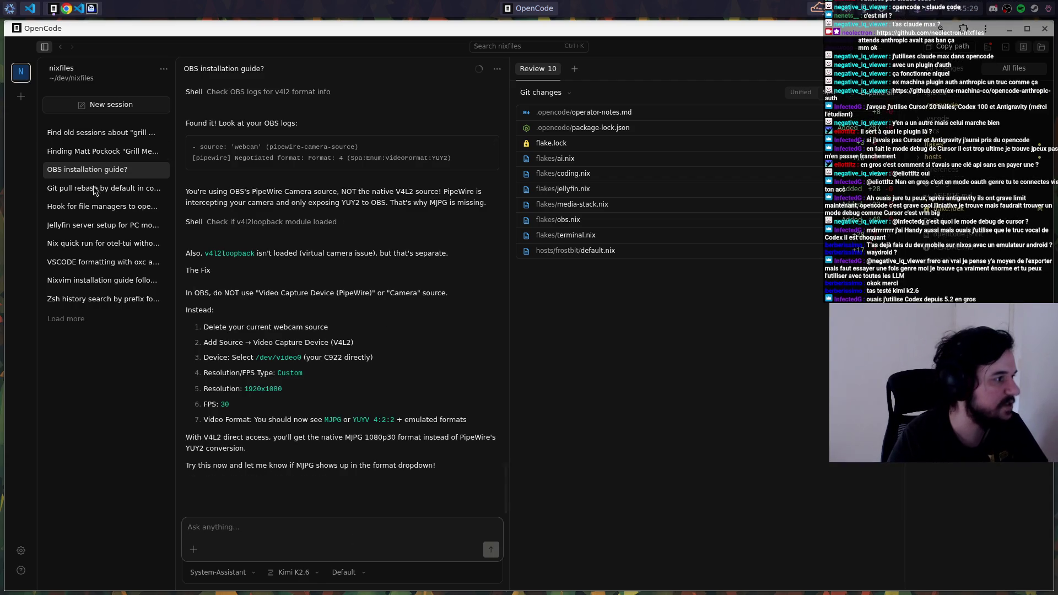
{"action": "scroll", "coordinate": [355, 345], "scroll_direction": "up", "scroll_amount": 10}
{"action": "scroll", "coordinate": [355, 345], "scroll_direction": "up", "scroll_amount": 10}
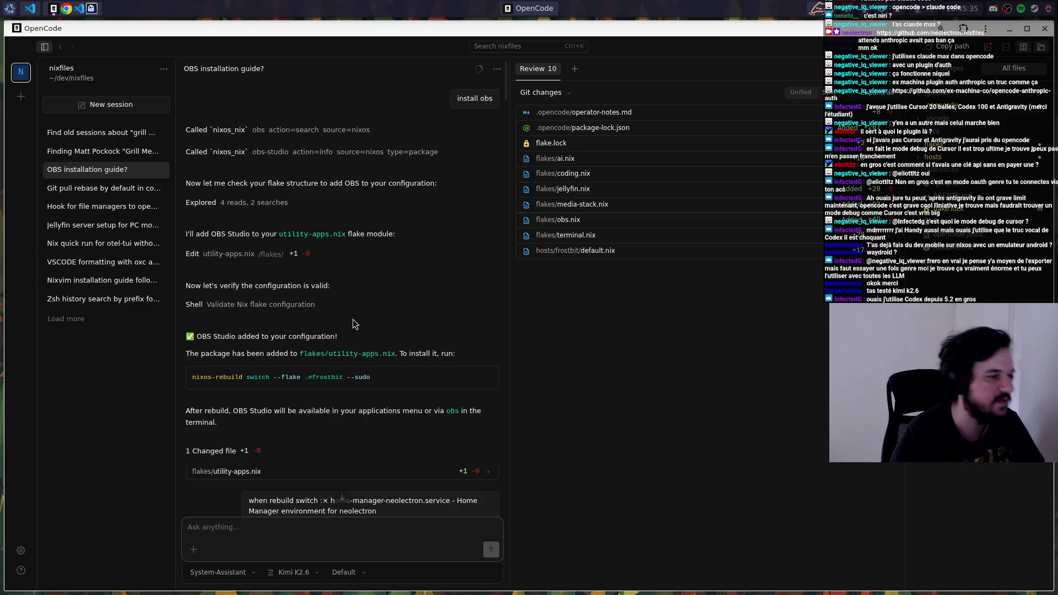
{"action": "left_click_drag", "start_coordinate": [457, 98], "coordinate": [493, 98]}
Select the home-manager rebuild command and scroll through the rebuild output.
{"action": "scroll", "coordinate": [332, 267], "scroll_direction": "down", "scroll_amount": 4}
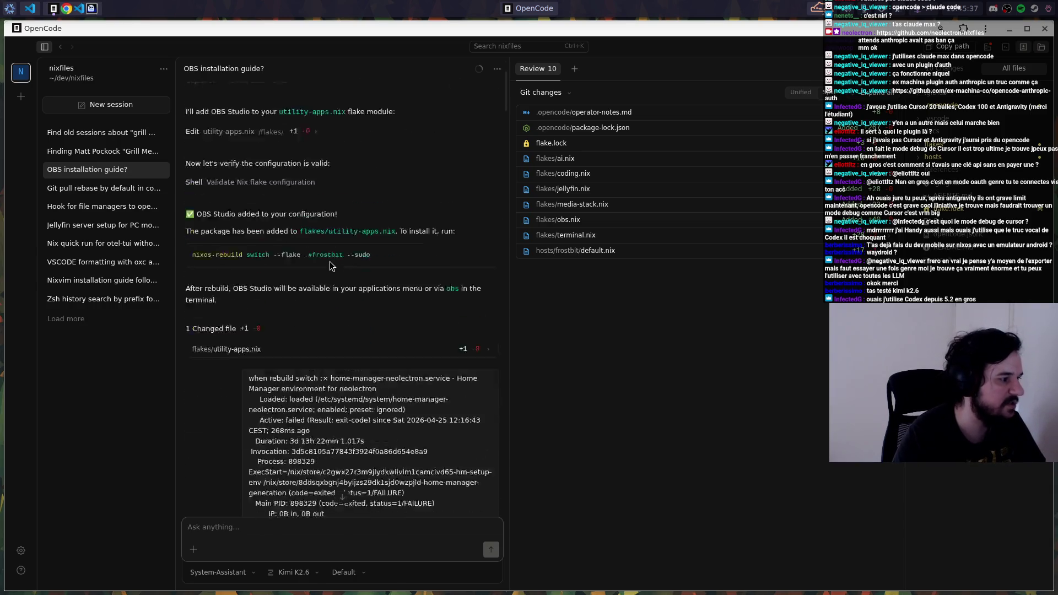
{"action": "left_click_drag", "start_coordinate": [379, 182], "coordinate": [192, 175]}
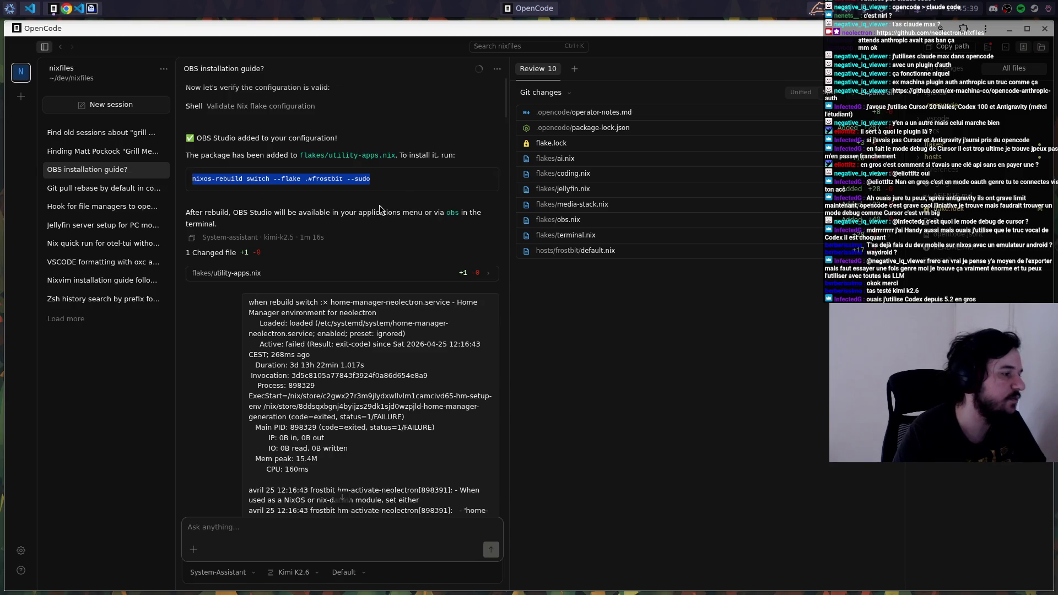
{"action": "left_click", "coordinate": [414, 185]}
{"action": "scroll", "coordinate": [409, 190], "scroll_direction": "down", "scroll_amount": 1}
{"action": "scroll", "coordinate": [408, 188], "scroll_direction": "down", "scroll_amount": 1}
{"action": "scroll", "coordinate": [413, 189], "scroll_direction": "up", "scroll_amount": 3}
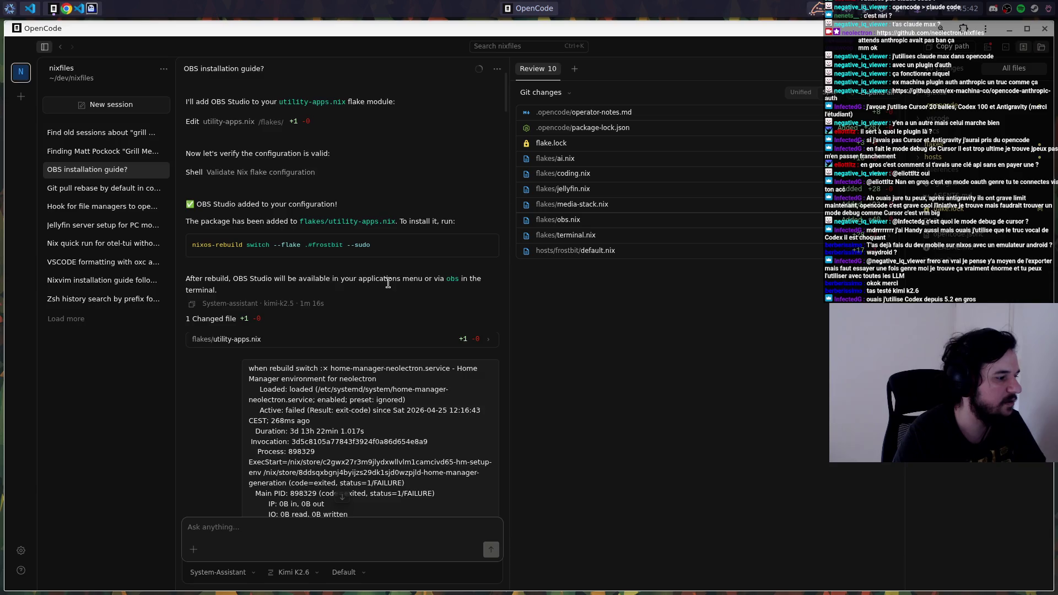
{"action": "scroll", "coordinate": [388, 282], "scroll_direction": "down", "scroll_amount": 4}
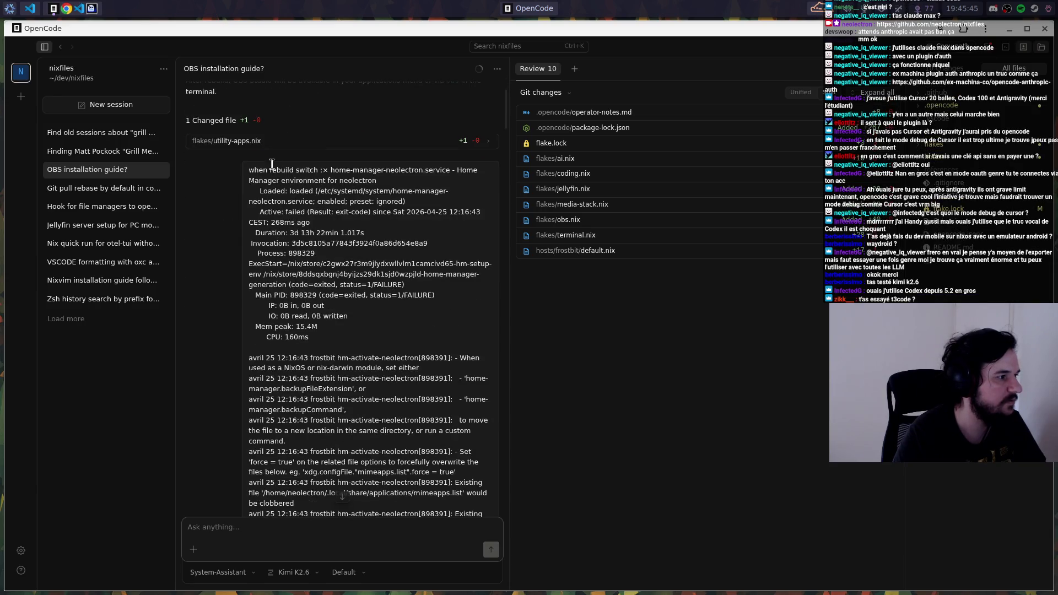
{"action": "scroll", "coordinate": [388, 283], "scroll_direction": "up", "scroll_amount": 3}
{"action": "scroll", "coordinate": [392, 339], "scroll_direction": "down", "scroll_amount": 6}
Select the rebuild error lines about clobbered files.
{"action": "mouse_move", "coordinate": [432, 444]}
{"action": "left_mouse_down"}
{"action": "mouse_move", "coordinate": [281, 93]}
{"action": "mouse_move", "coordinate": [282, 295]}
{"action": "left_mouse_up"}
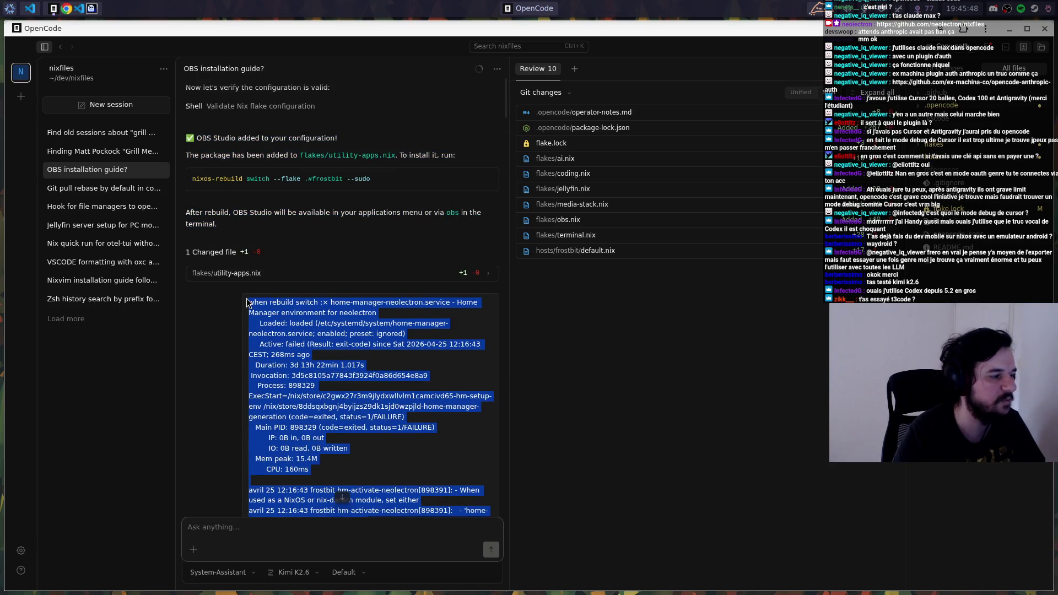
{"action": "scroll", "coordinate": [410, 375], "scroll_direction": "down", "scroll_amount": 4}
{"action": "left_click", "coordinate": [412, 371]}
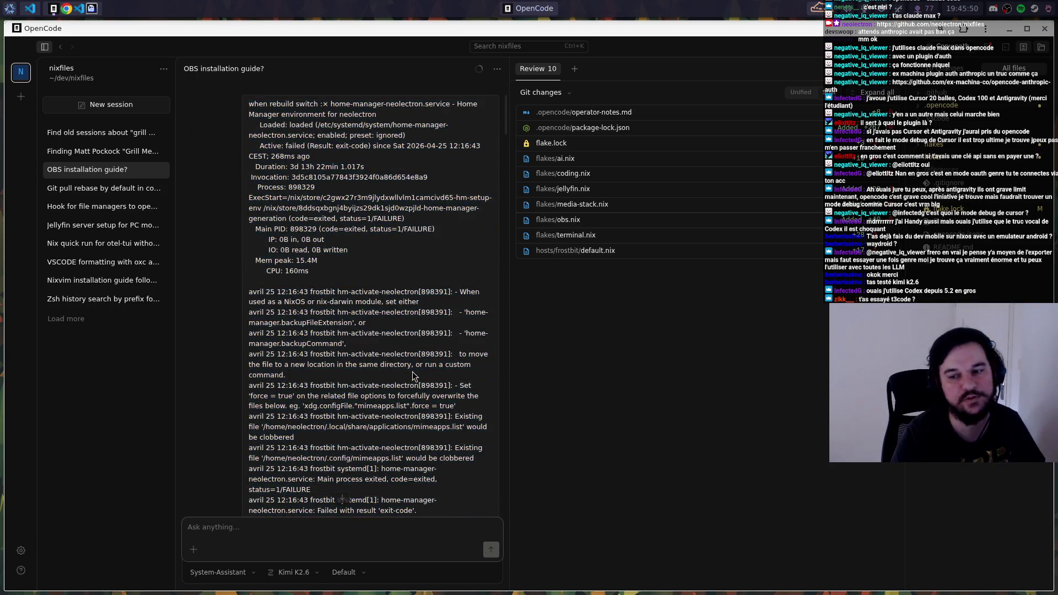
{"action": "left_click_drag", "start_coordinate": [295, 438], "coordinate": [293, 314]}
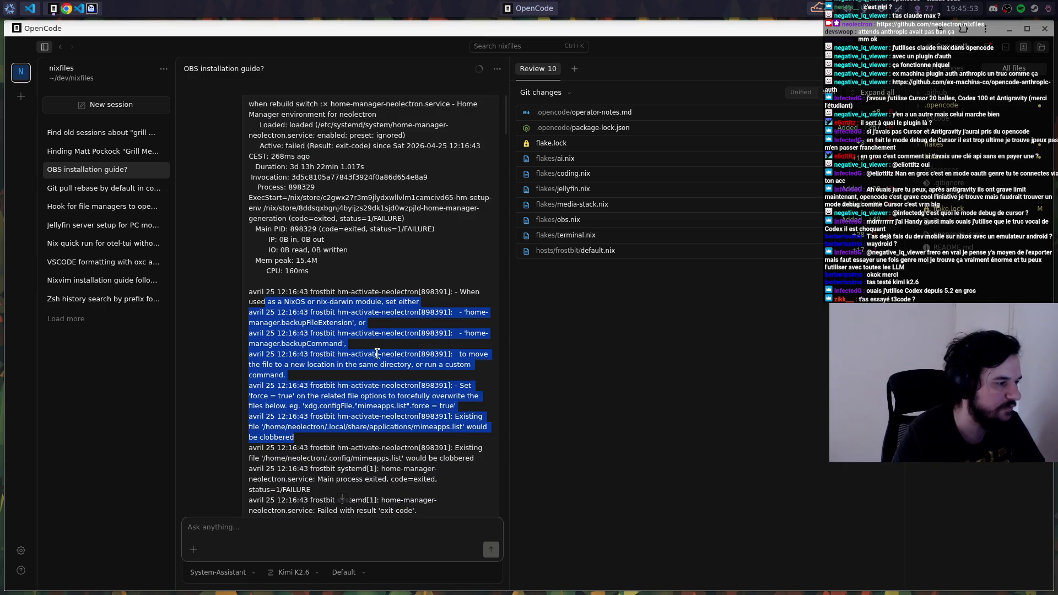
{"action": "scroll", "coordinate": [481, 291], "scroll_direction": "down", "scroll_amount": 5}
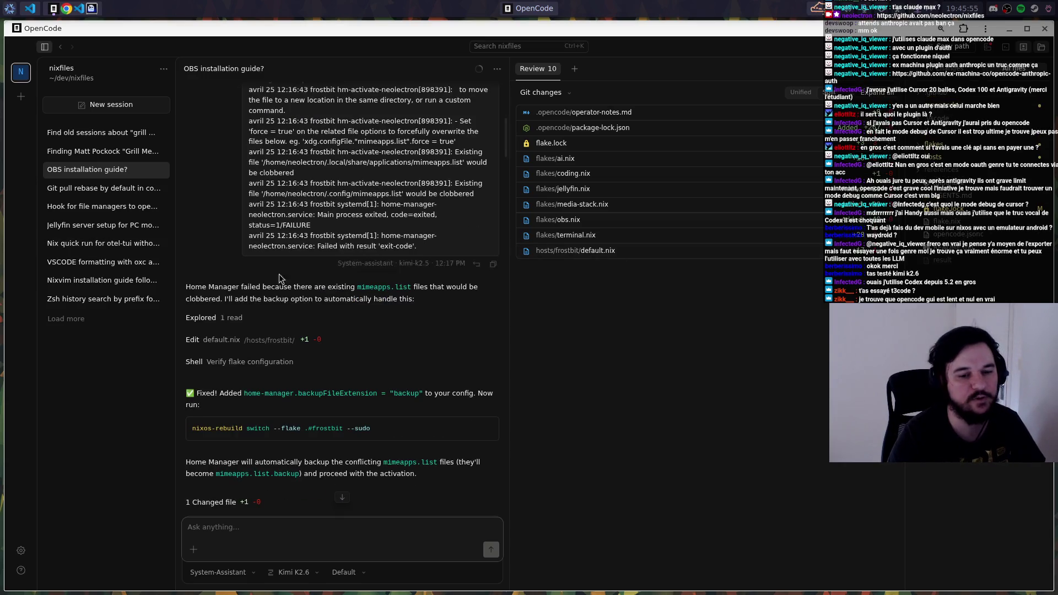
{"action": "scroll", "coordinate": [420, 327], "scroll_direction": "down", "scroll_amount": 3}
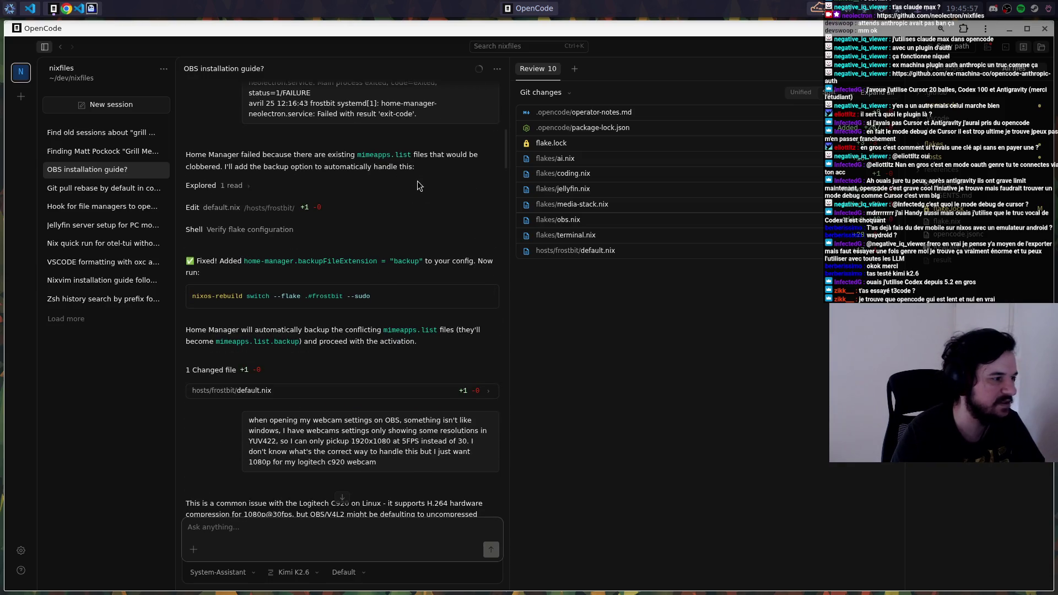
Expand the default.nix edit diff and select the full webcam question message.
{"action": "left_click", "coordinate": [308, 205]}
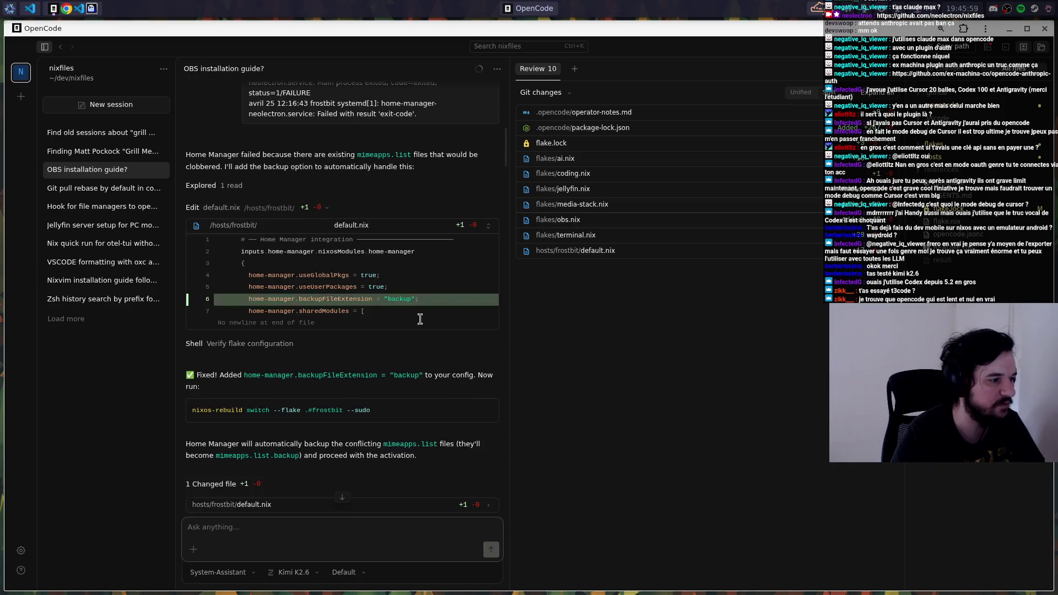
{"action": "scroll", "coordinate": [394, 270], "scroll_direction": "down", "scroll_amount": 7}
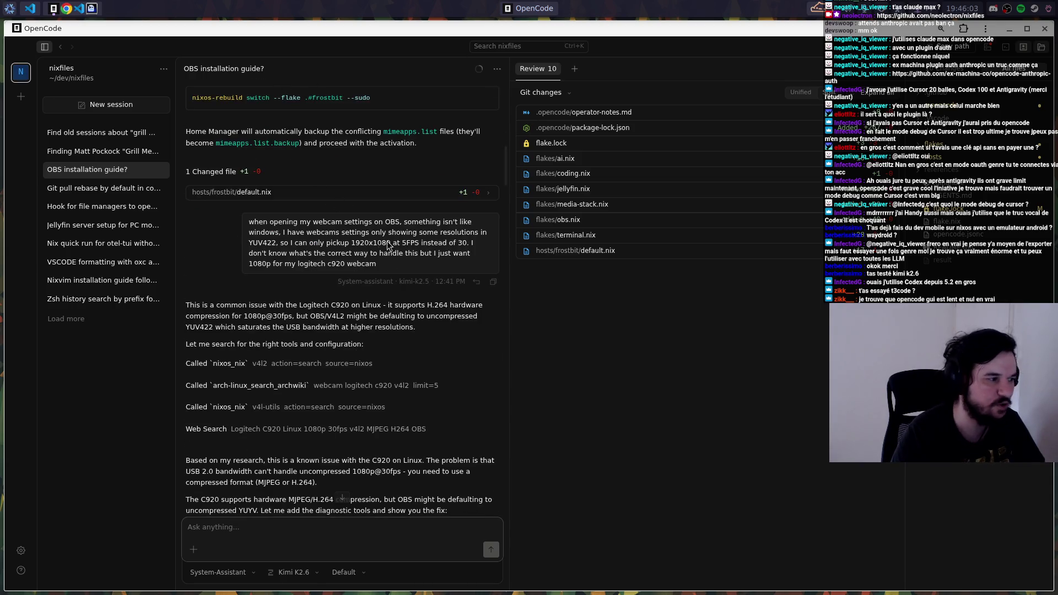
{"action": "mouse_move", "coordinate": [250, 221]}
{"action": "left_mouse_down"}
{"action": "mouse_move", "coordinate": [427, 255]}
{"action": "mouse_move", "coordinate": [423, 266]}
{"action": "left_mouse_up"}
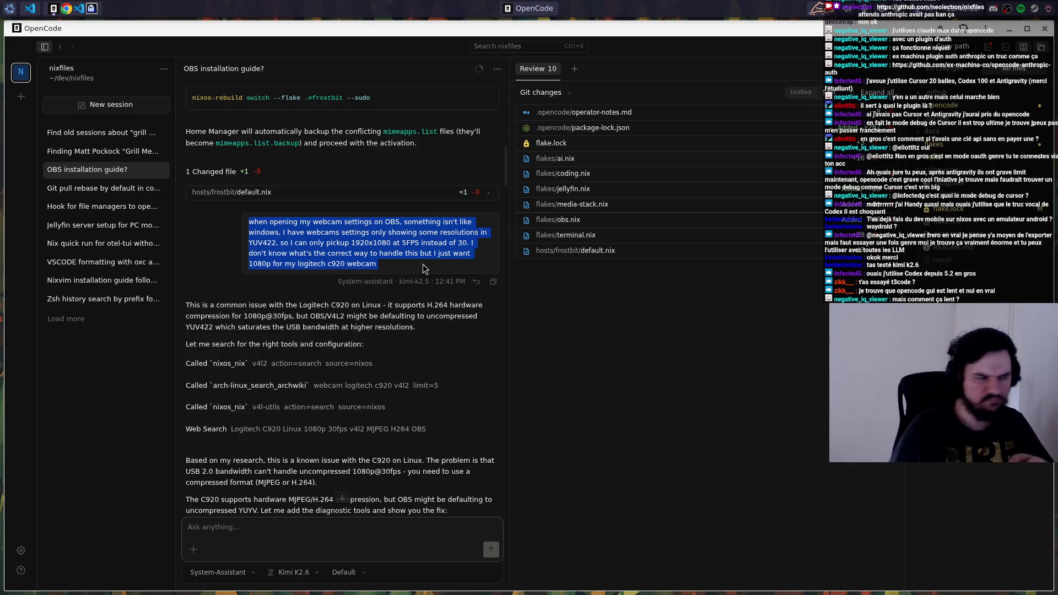
{"action": "left_click", "coordinate": [119, 188]}
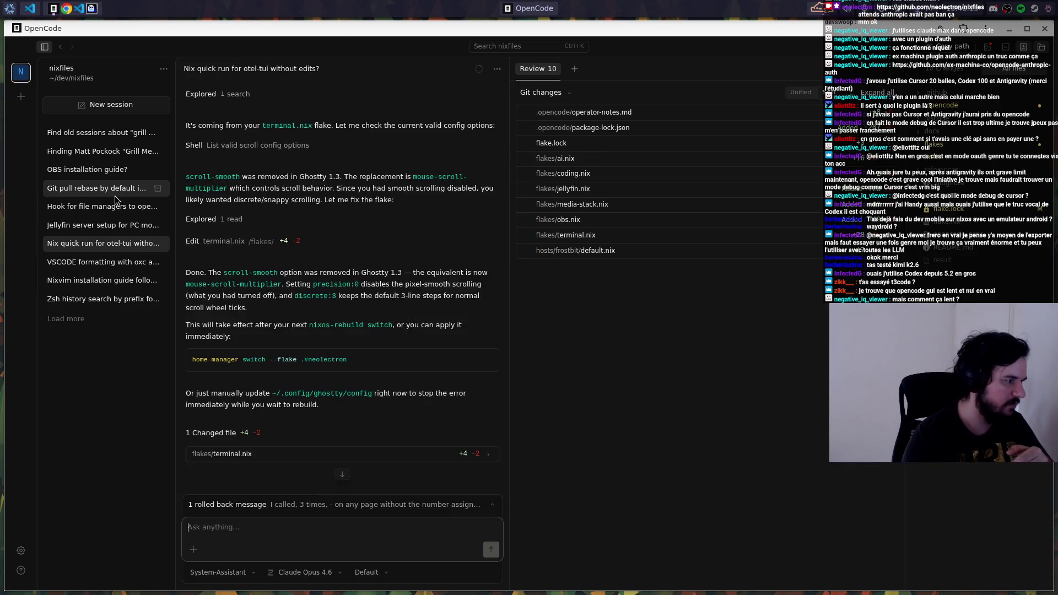
Browse other saved sessions, including Nixvim installation guide, then return to 'OBS installation guide?'.
{"action": "left_click", "coordinate": [122, 171]}
{"action": "left_click", "coordinate": [115, 246]}
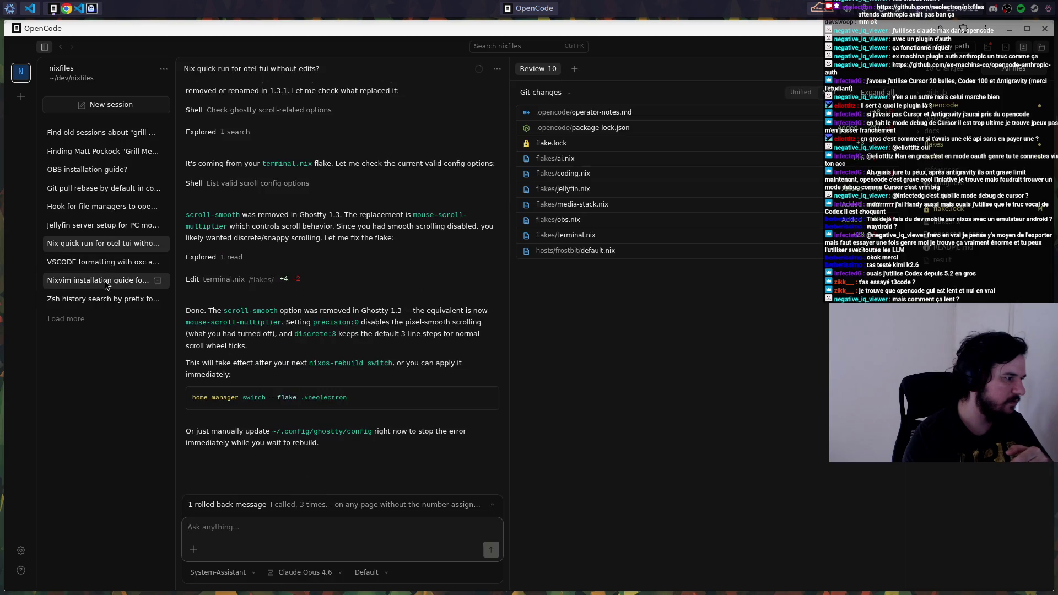
{"action": "left_click", "coordinate": [108, 281]}
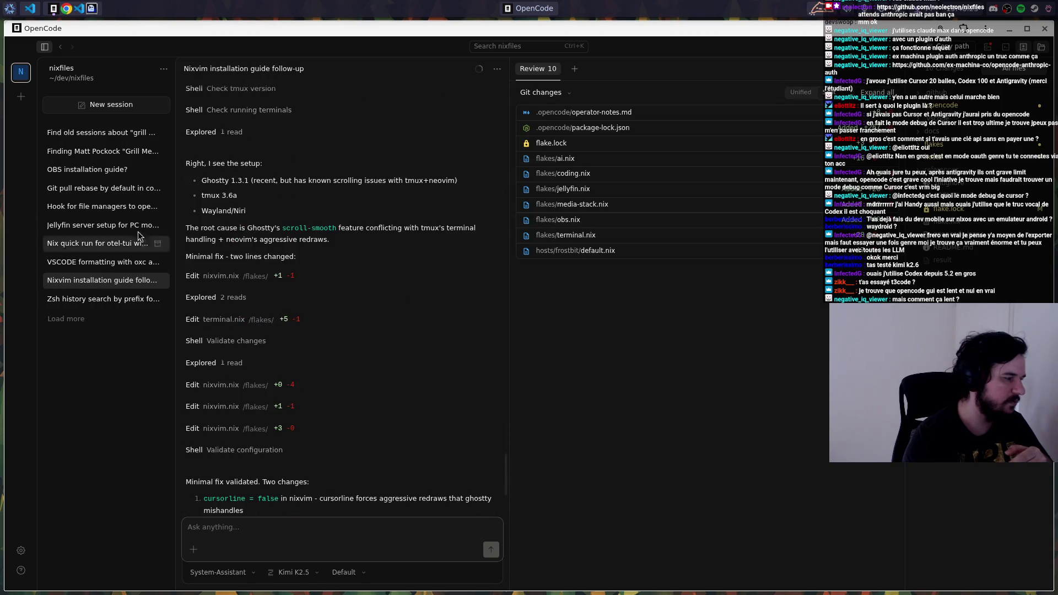
{"action": "left_click", "coordinate": [104, 171]}
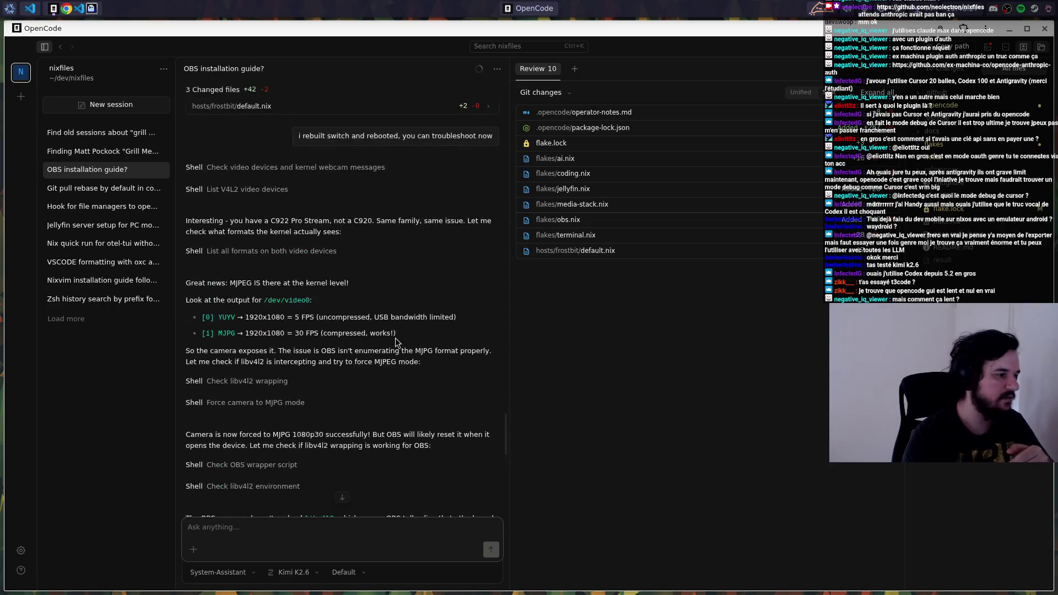
Scroll through the replies explaining the C920 defaults to uncompressed YUV422 instead of H.264.
{"action": "scroll", "coordinate": [396, 342], "scroll_direction": "up", "scroll_amount": 15}
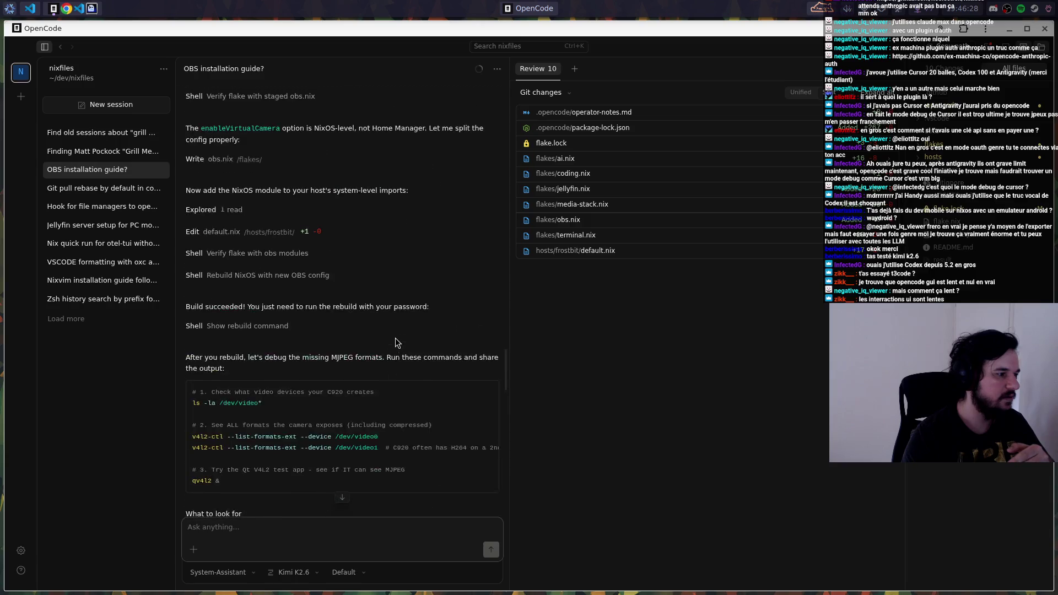
{"action": "scroll", "coordinate": [395, 342], "scroll_direction": "up", "scroll_amount": 10}
{"action": "scroll", "coordinate": [395, 343], "scroll_direction": "down", "scroll_amount": 8}
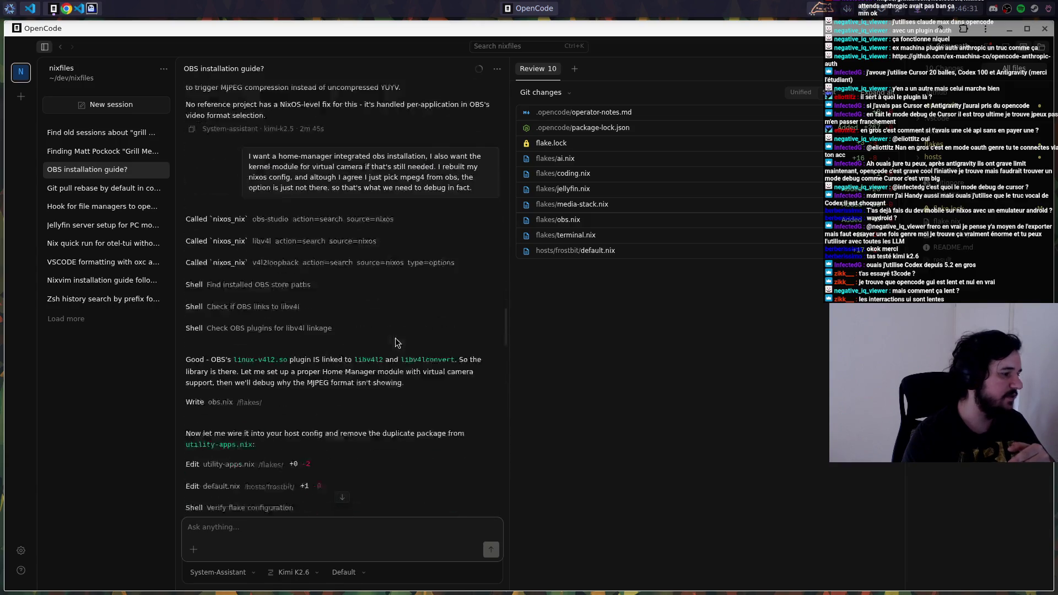
{"action": "scroll", "coordinate": [395, 338], "scroll_direction": "down", "scroll_amount": 10}
{"action": "scroll", "coordinate": [397, 341], "scroll_direction": "up", "scroll_amount": 7}
{"action": "scroll", "coordinate": [396, 338], "scroll_direction": "up", "scroll_amount": 3}
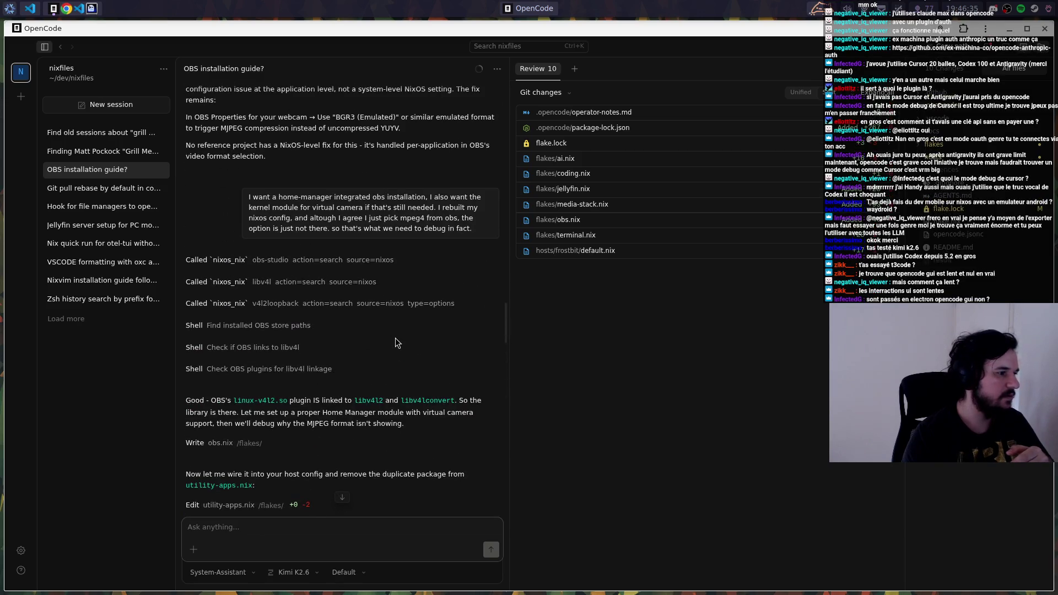
{"action": "scroll", "coordinate": [395, 342], "scroll_direction": "down", "scroll_amount": 15}
{"action": "scroll", "coordinate": [395, 342], "scroll_direction": "up", "scroll_amount": 6}
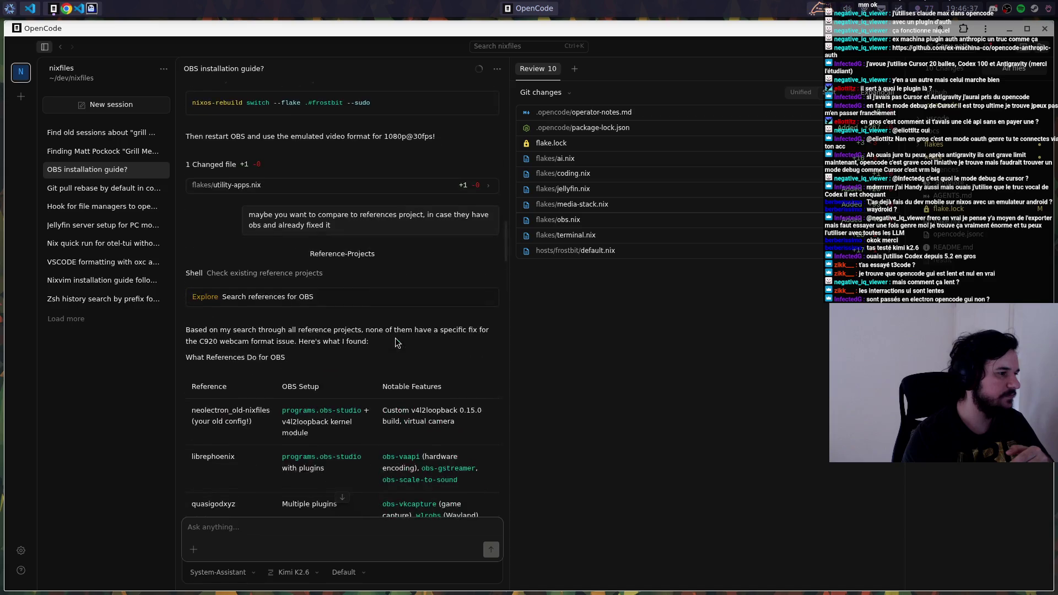
{"action": "scroll", "coordinate": [395, 341], "scroll_direction": "up", "scroll_amount": 2}
{"action": "scroll", "coordinate": [446, 297], "scroll_direction": "up", "scroll_amount": 10}
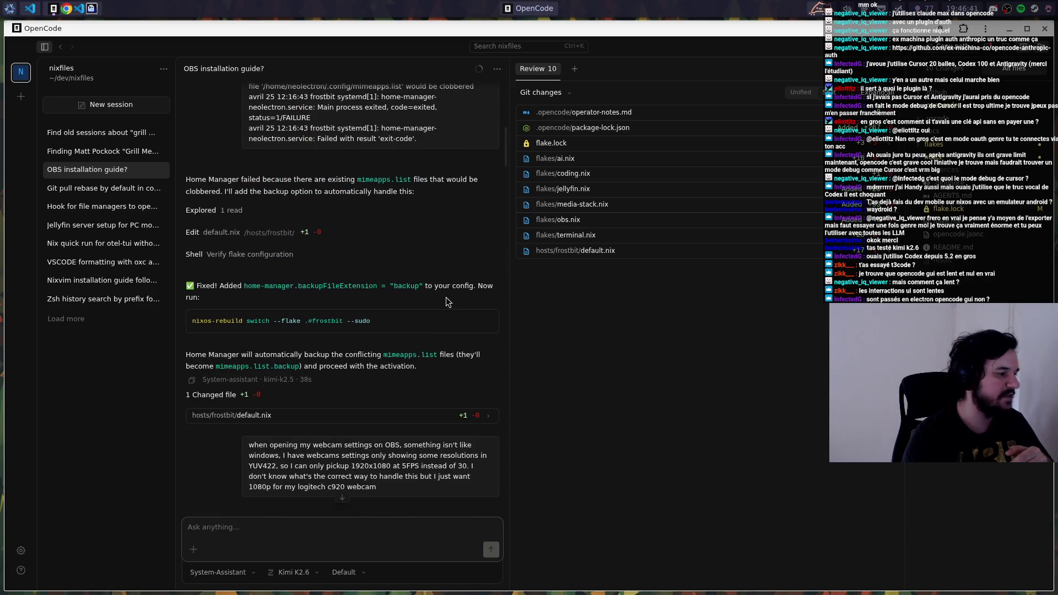
{"action": "scroll", "coordinate": [446, 296], "scroll_direction": "down", "scroll_amount": 2}
{"action": "scroll", "coordinate": [446, 296], "scroll_direction": "up", "scroll_amount": 1}
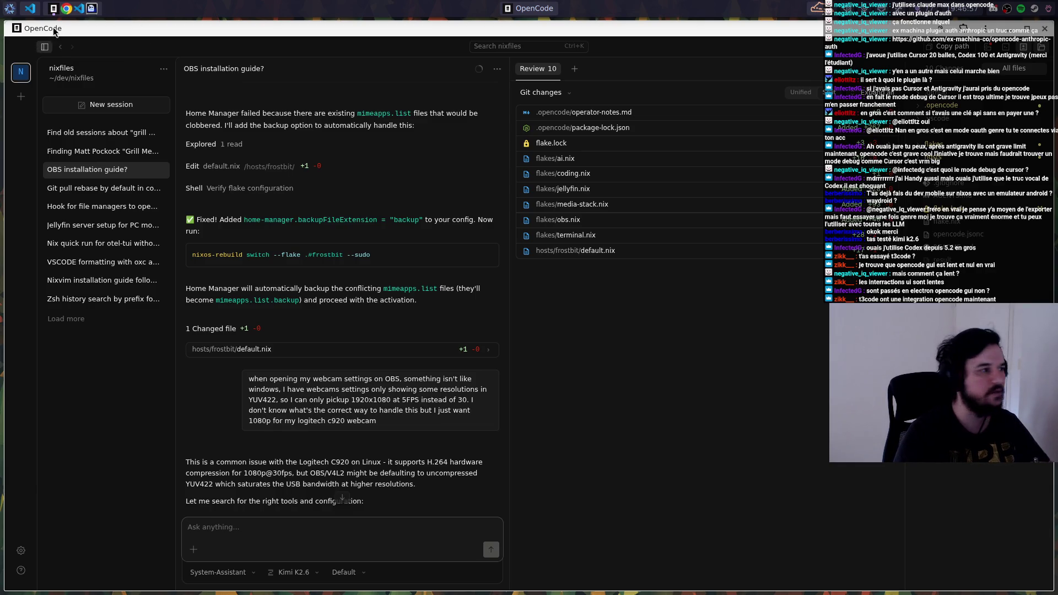
Dismiss the extensions popup and bring the Chrome OpenCode formula.now dialer session forward.
{"action": "left_click", "coordinate": [964, 31]}
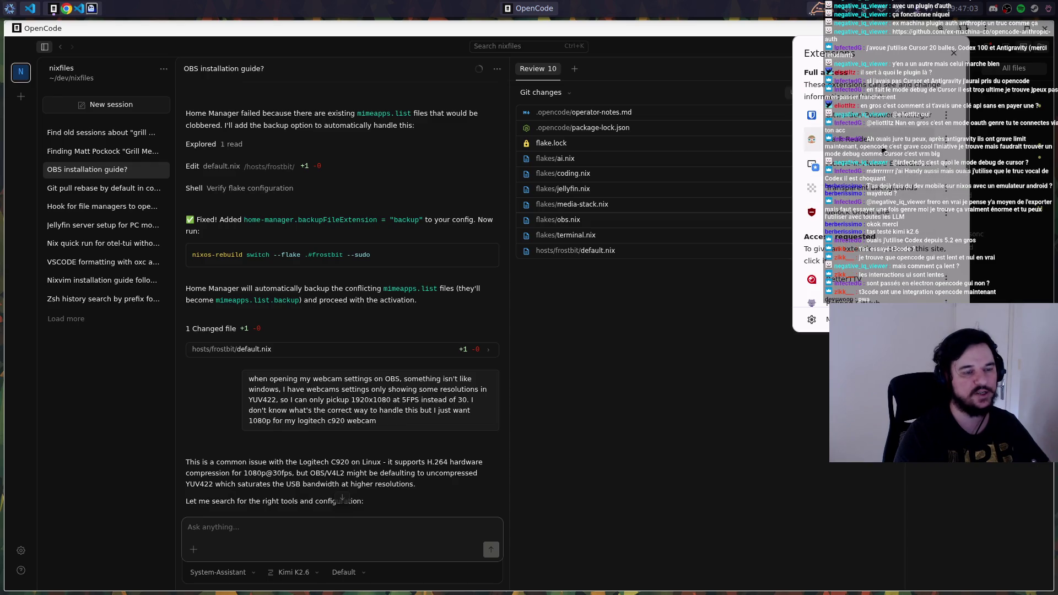
{"action": "left_click", "coordinate": [749, 448]}
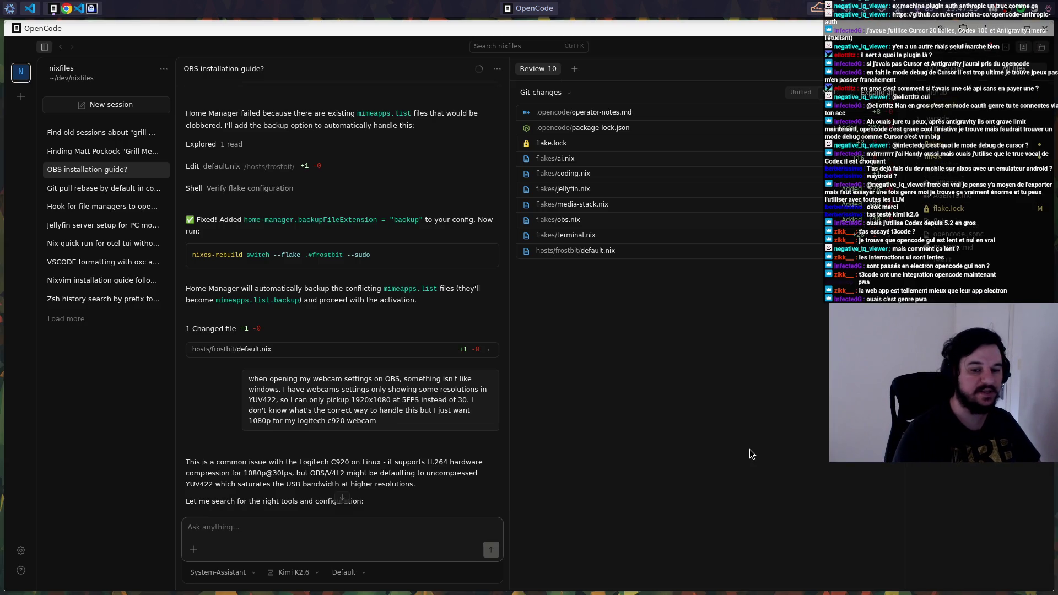
{"action": "left_click", "coordinate": [67, 10]}
{"action": "left_click", "coordinate": [68, 10]}
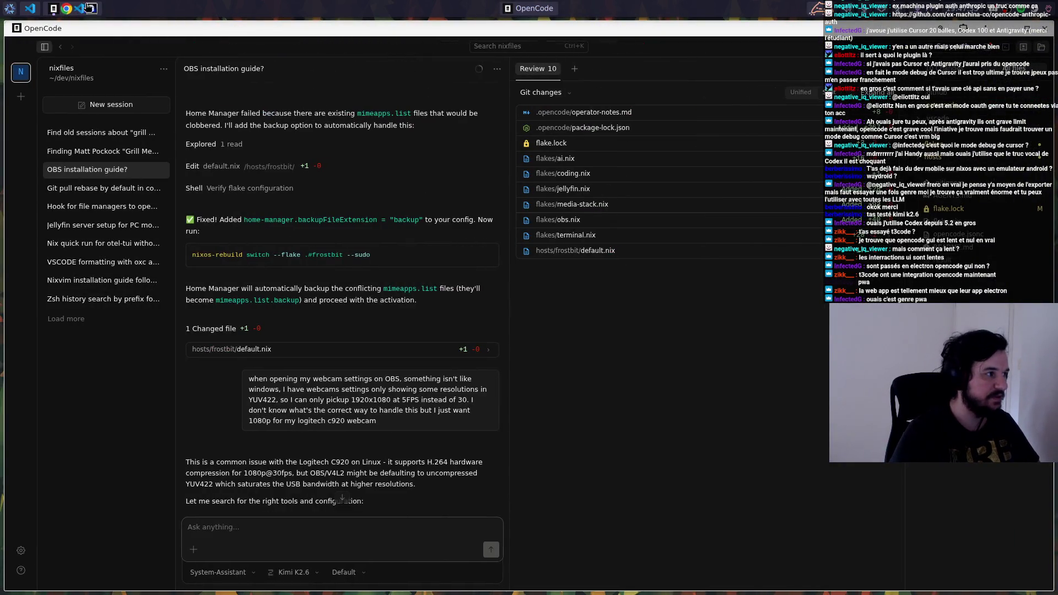
{"action": "left_click", "coordinate": [66, 9]}
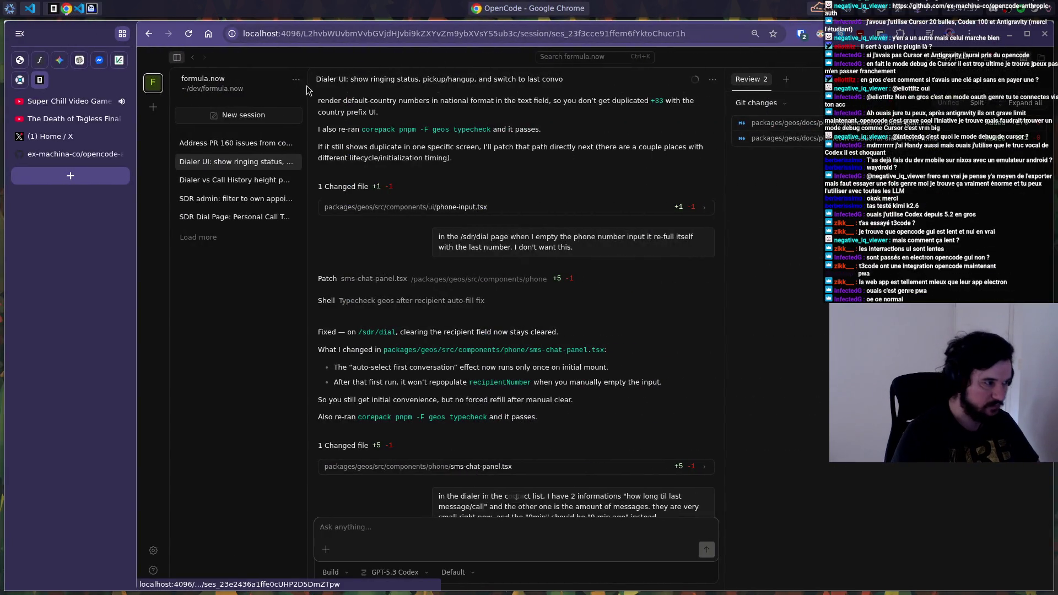
Switch between the desktop OpenCode app and the formula.now session in Chrome.
{"action": "left_click", "coordinate": [53, 9]}
{"action": "left_click", "coordinate": [66, 9]}
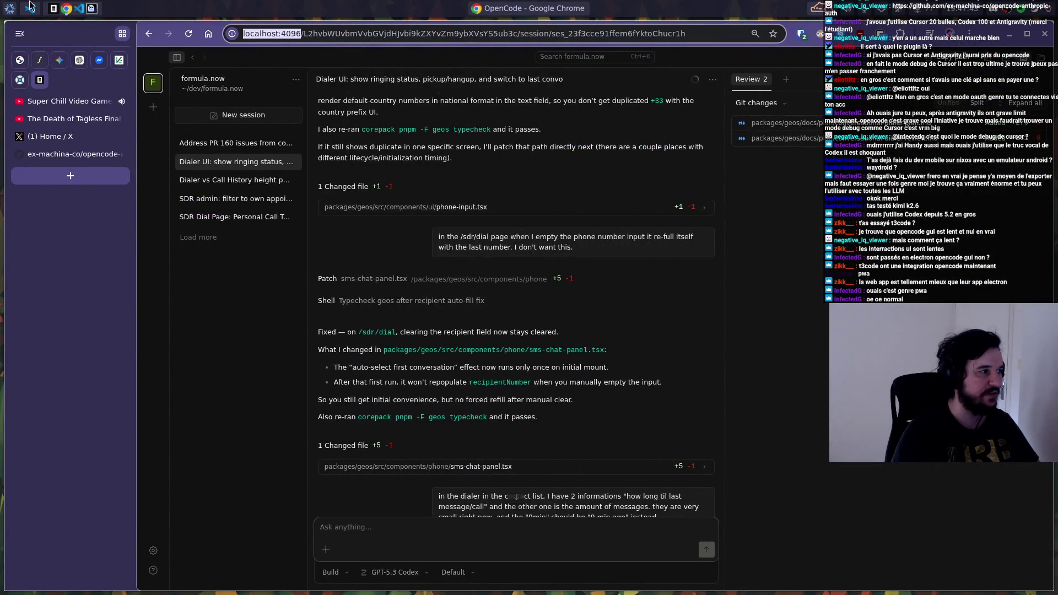
{"action": "left_click", "coordinate": [54, 9]}
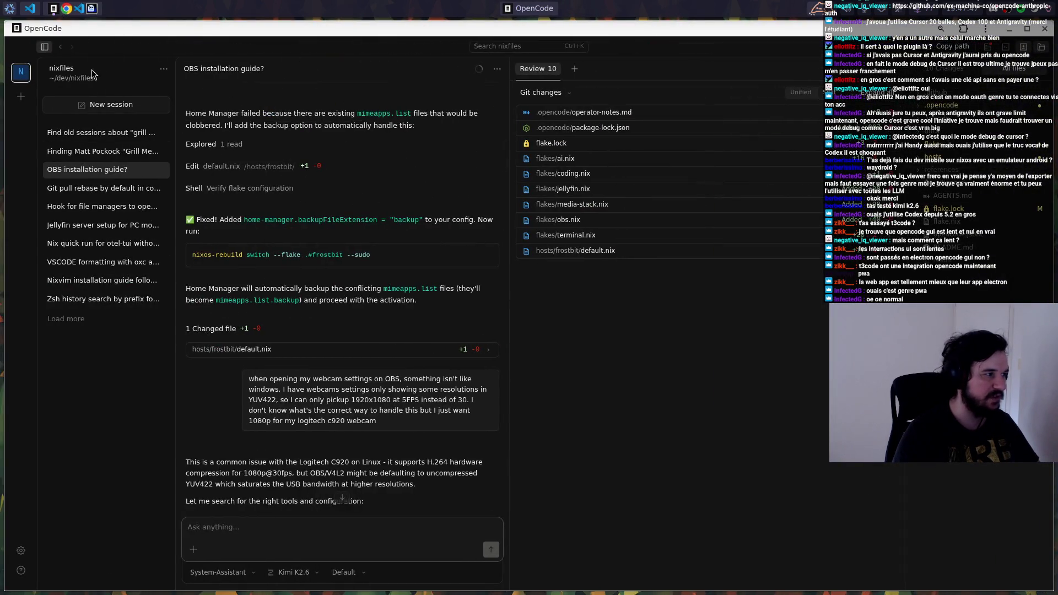
{"action": "left_click", "coordinate": [76, 12]}
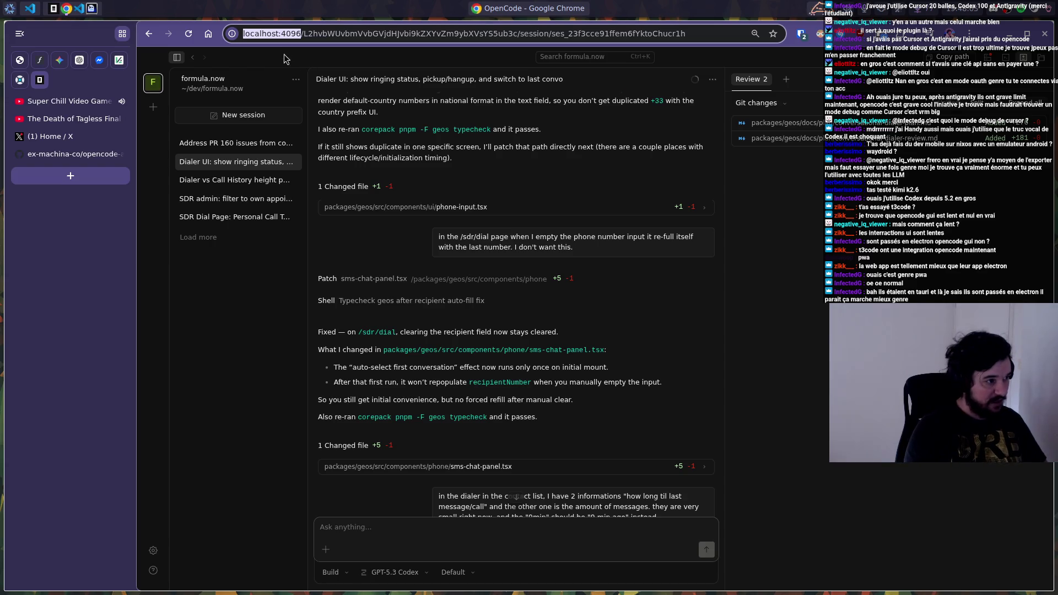
Read down the dialer session's later replies, then go back to the OBS installation guide conversation.
{"action": "left_click_drag", "start_coordinate": [304, 34], "coordinate": [243, 34]}
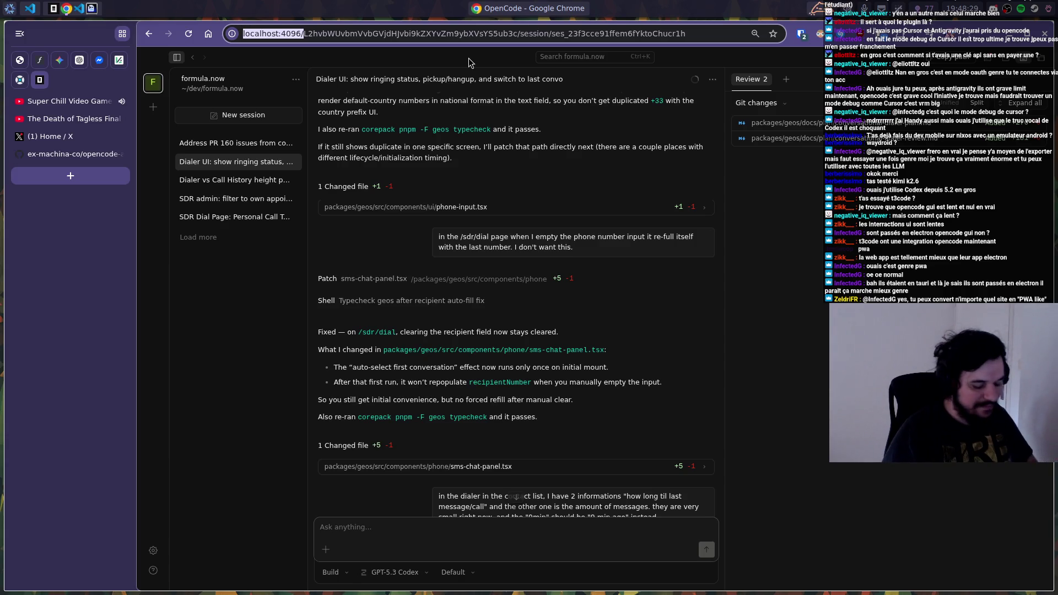
{"action": "scroll", "coordinate": [521, 282], "scroll_direction": "down", "scroll_amount": 10}
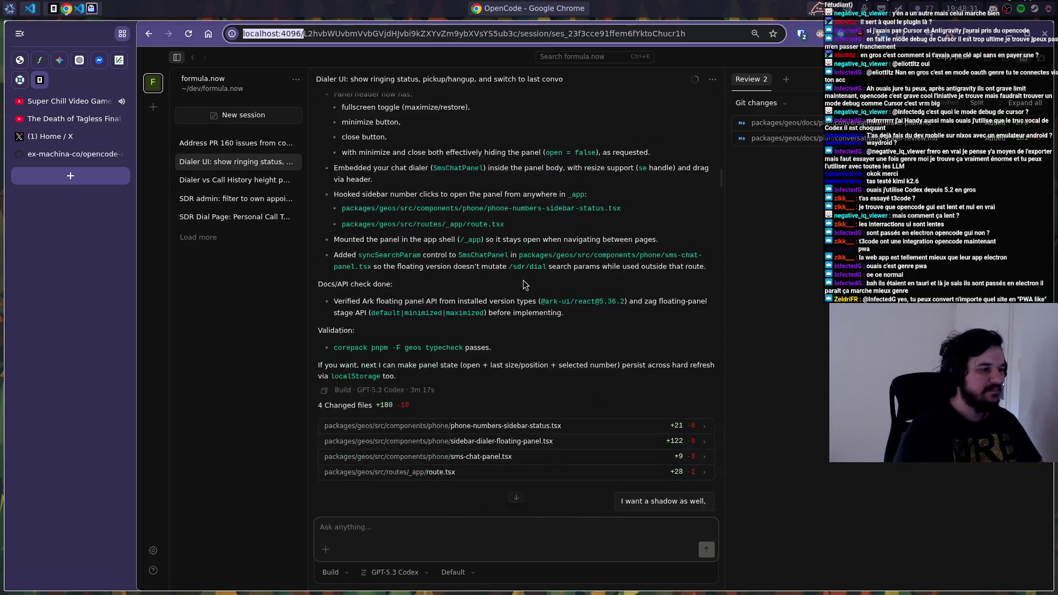
{"action": "scroll", "coordinate": [524, 284], "scroll_direction": "down", "scroll_amount": 10}
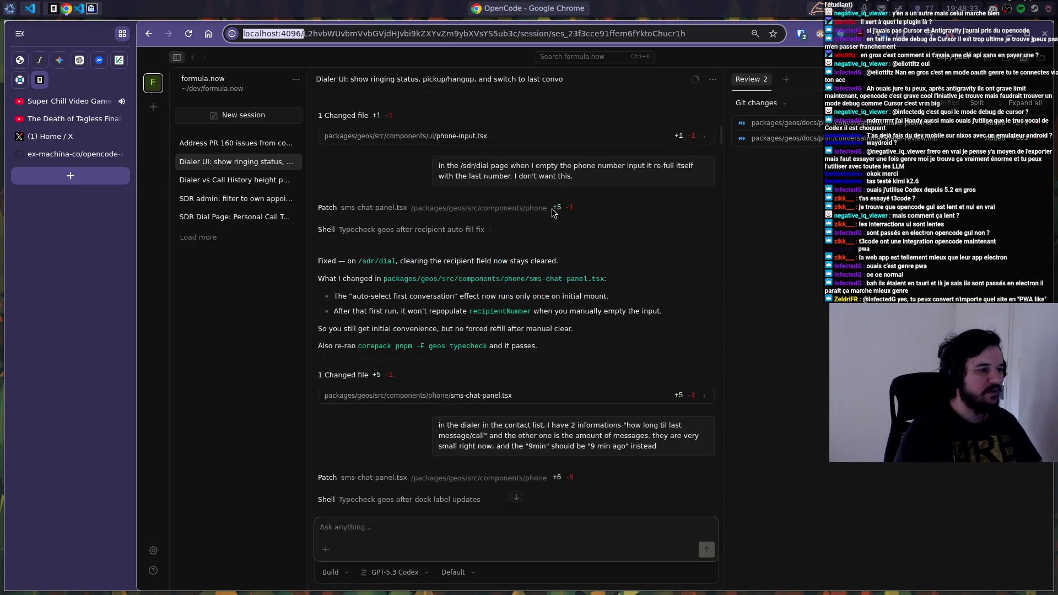
{"action": "left_click", "coordinate": [53, 8]}
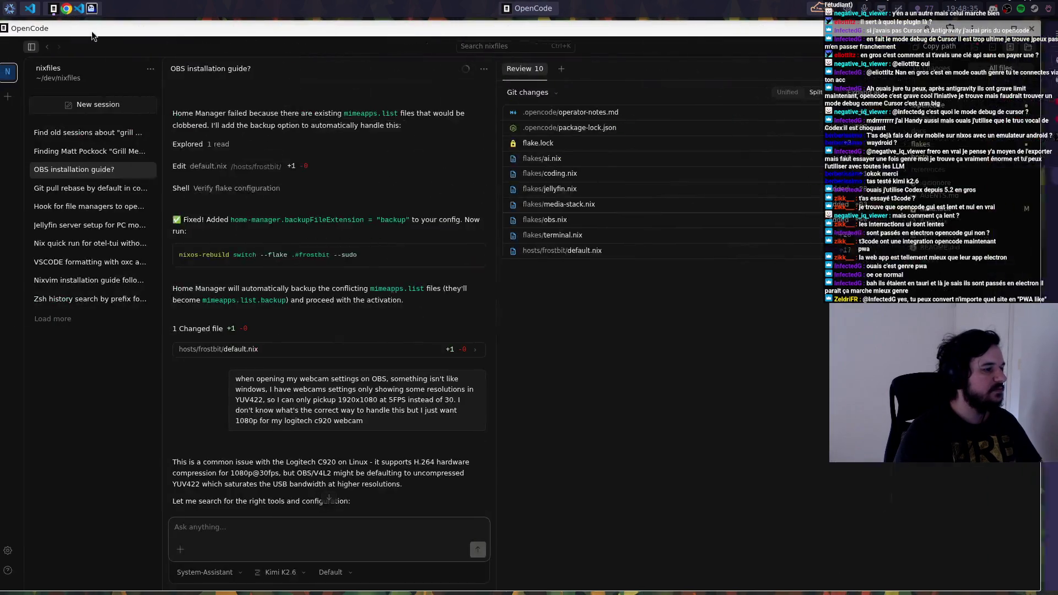
Read the webcam question, the agent's C920 issue explanation and its research findings.
{"action": "mouse_move", "coordinate": [298, 380]}
{"action": "left_mouse_down"}
{"action": "mouse_move", "coordinate": [466, 405]}
{"action": "mouse_move", "coordinate": [418, 430]}
{"action": "mouse_move", "coordinate": [424, 401]}
{"action": "mouse_move", "coordinate": [269, 376]}
{"action": "left_mouse_up"}
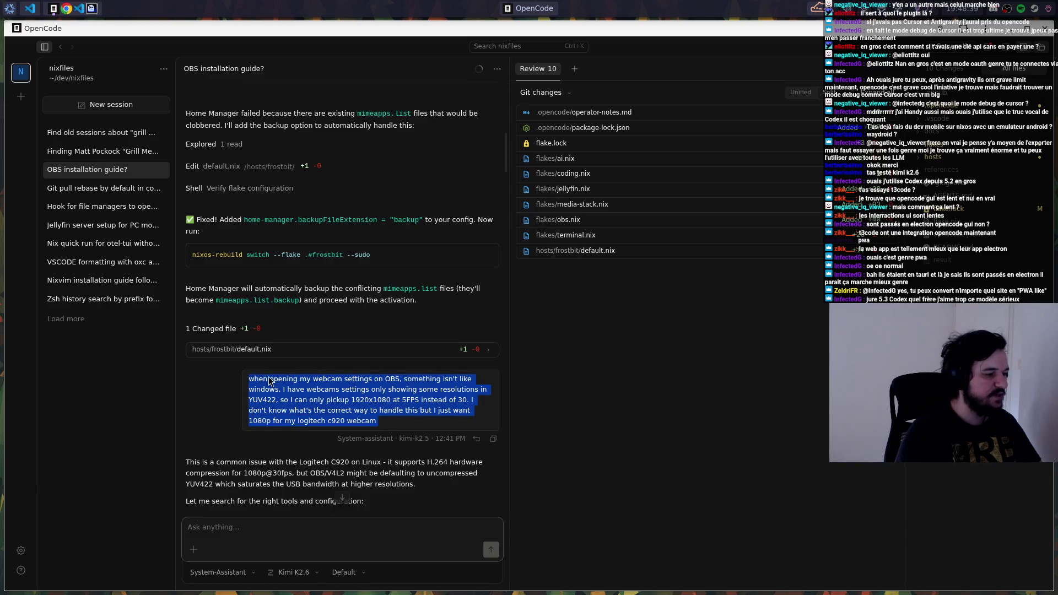
{"action": "scroll", "coordinate": [366, 348], "scroll_direction": "down", "scroll_amount": 3}
{"action": "left_click_drag", "start_coordinate": [302, 263], "coordinate": [446, 299]}
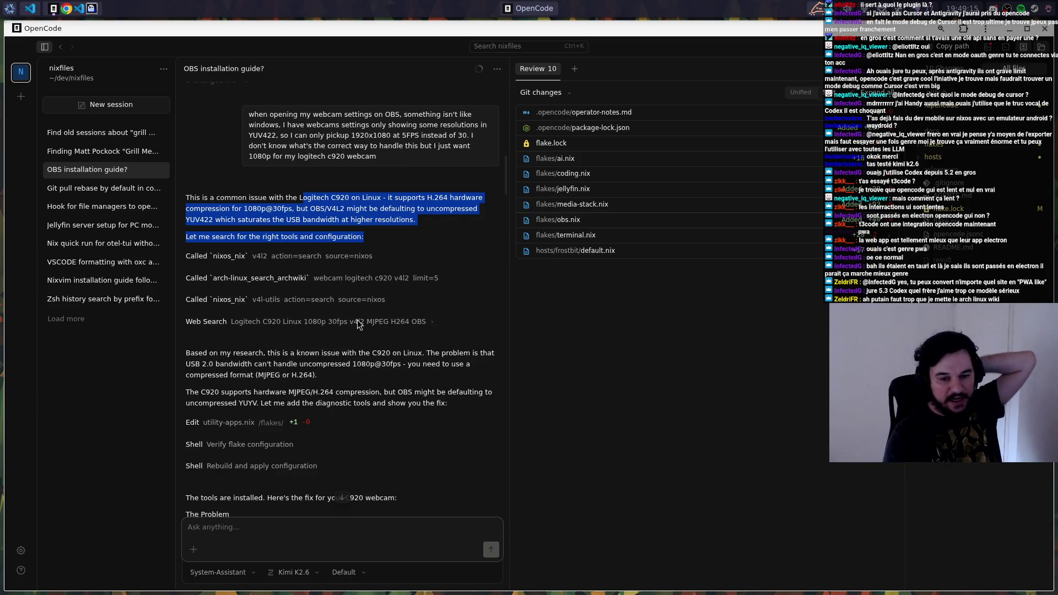
{"action": "scroll", "coordinate": [357, 324], "scroll_direction": "down", "scroll_amount": 2}
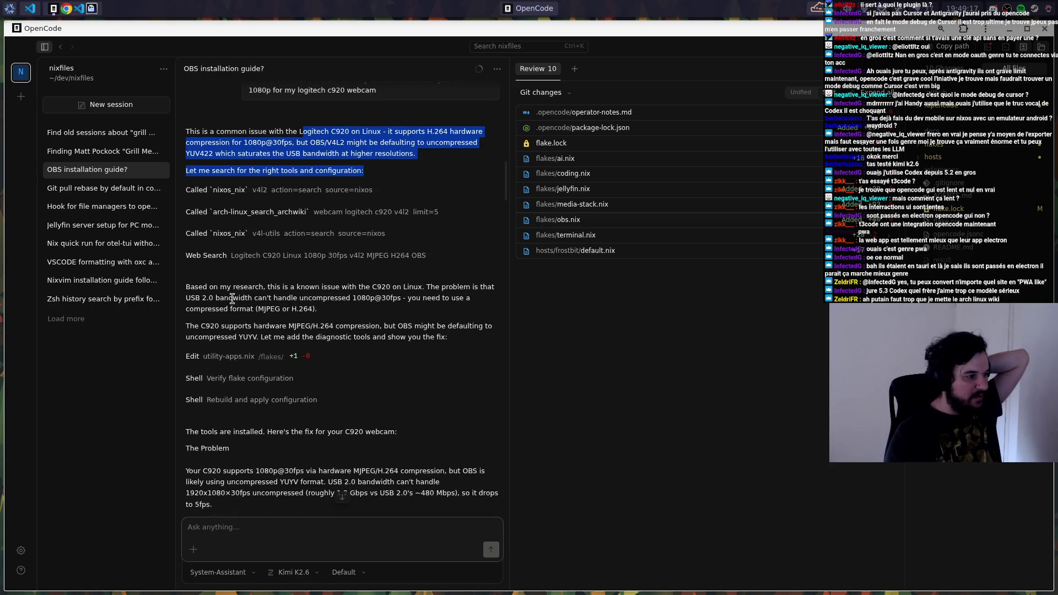
{"action": "mouse_move", "coordinate": [199, 287]}
{"action": "left_mouse_down"}
{"action": "mouse_move", "coordinate": [427, 312]}
{"action": "mouse_move", "coordinate": [418, 338]}
{"action": "left_mouse_up"}
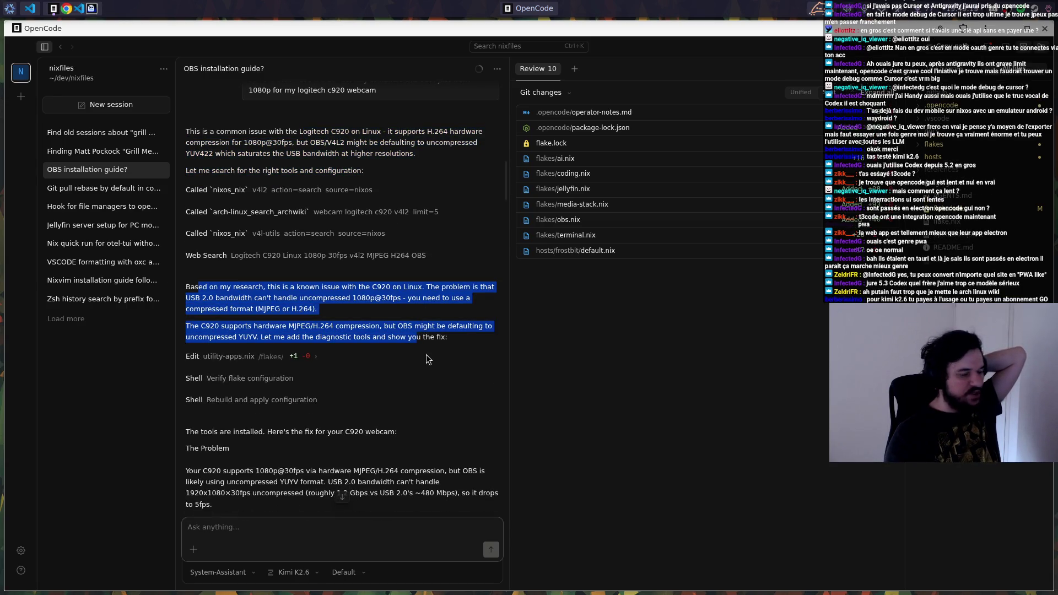
Peek at the utility-apps.nix diff and highlight the MJPEG/H.264 compression sentence.
{"action": "left_click", "coordinate": [428, 360]}
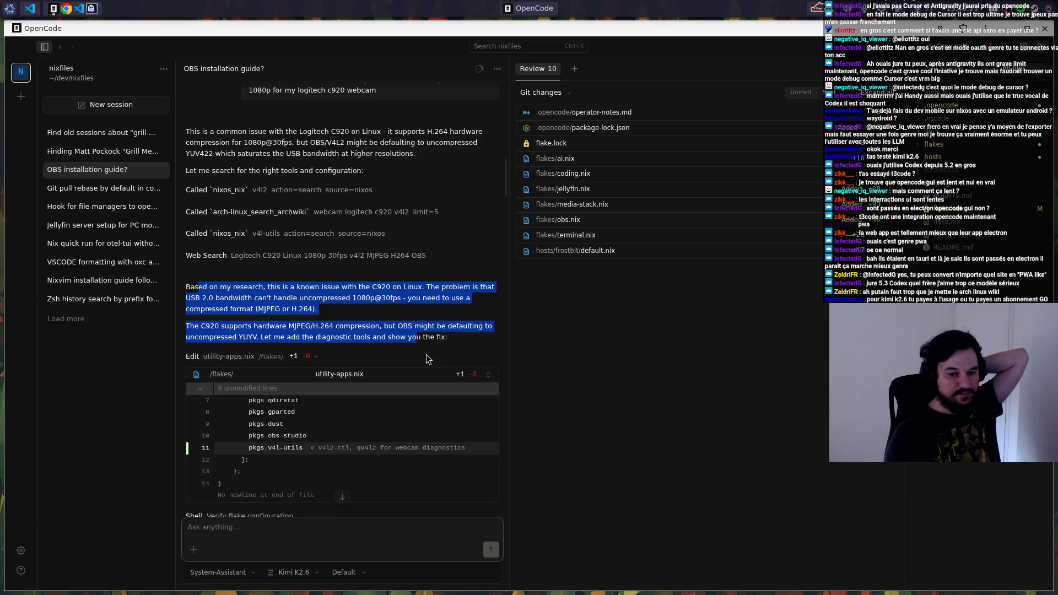
{"action": "left_click", "coordinate": [427, 359]}
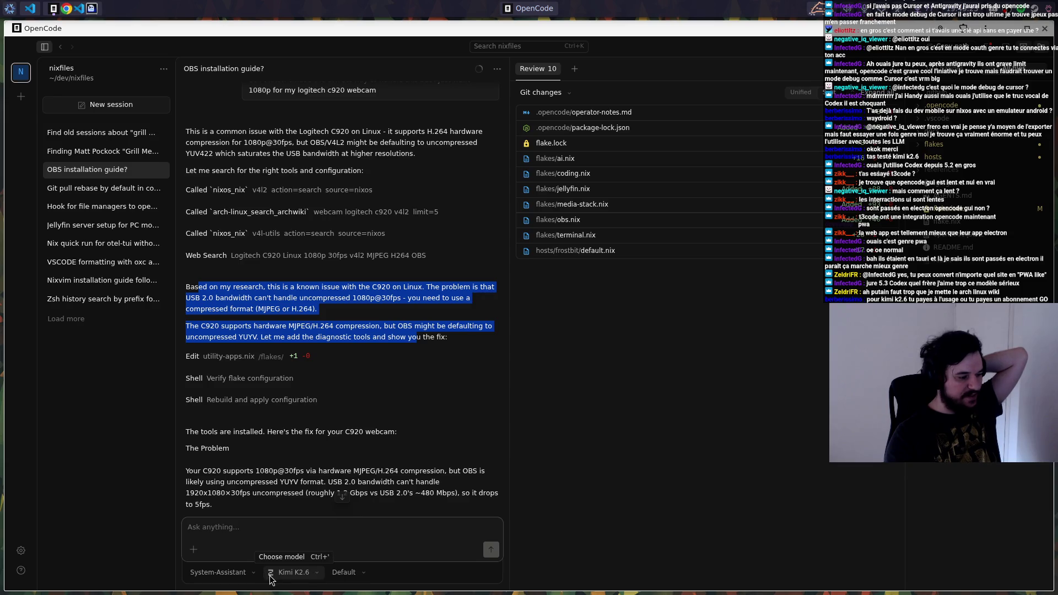
{"action": "left_click", "coordinate": [308, 309]}
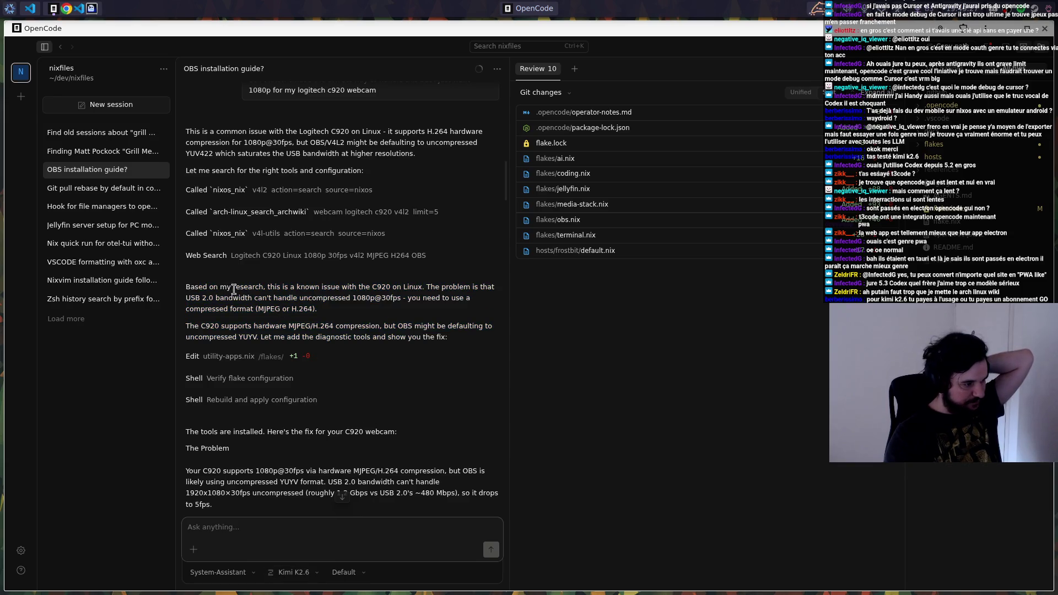
{"action": "left_click_drag", "start_coordinate": [220, 326], "coordinate": [472, 338]}
{"action": "left_click", "coordinate": [338, 326]}
{"action": "left_click_drag", "start_coordinate": [339, 326], "coordinate": [276, 326]}
{"action": "scroll", "coordinate": [379, 320], "scroll_direction": "down", "scroll_amount": 5}
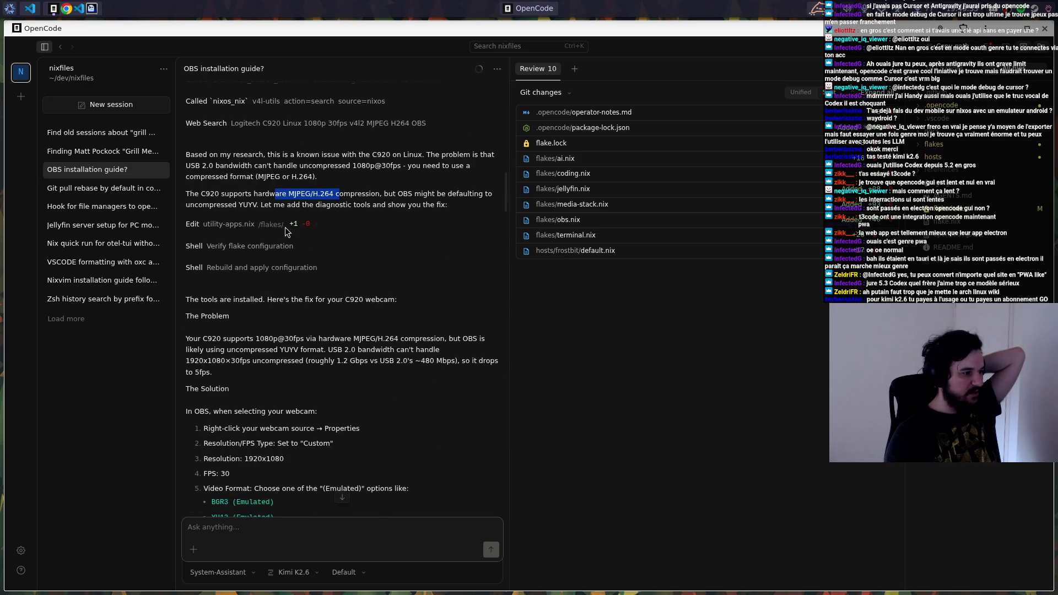
Check the added v4l-utils line, collapse the utility-apps.nix diff, and scroll to the reference-projects findings.
{"action": "left_click", "coordinate": [316, 226]}
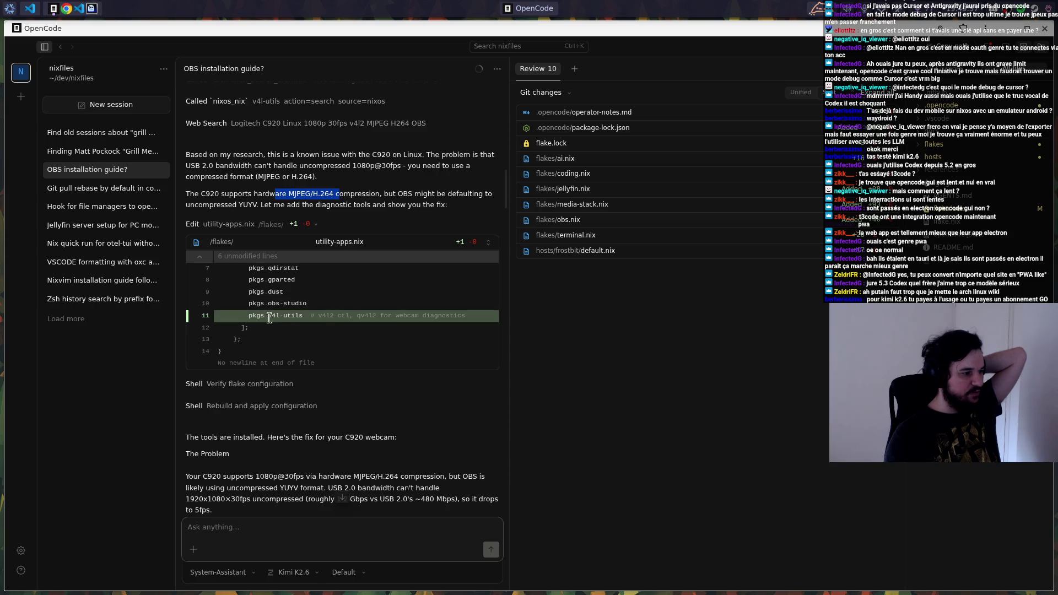
{"action": "left_click_drag", "start_coordinate": [270, 317], "coordinate": [322, 317]}
{"action": "left_click", "coordinate": [357, 242]}
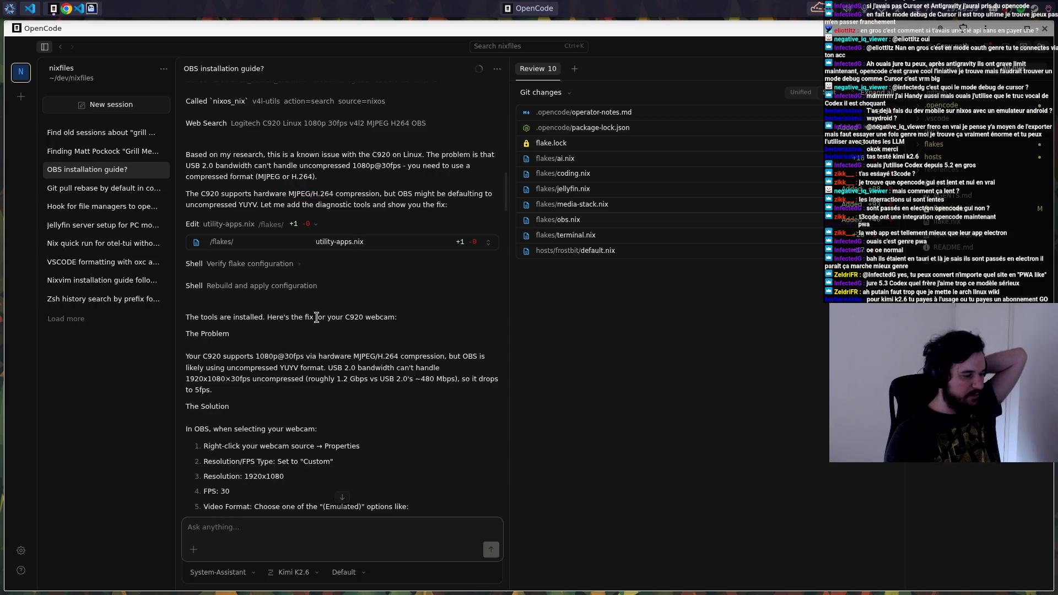
{"action": "scroll", "coordinate": [389, 116], "scroll_direction": "down", "scroll_amount": 5}
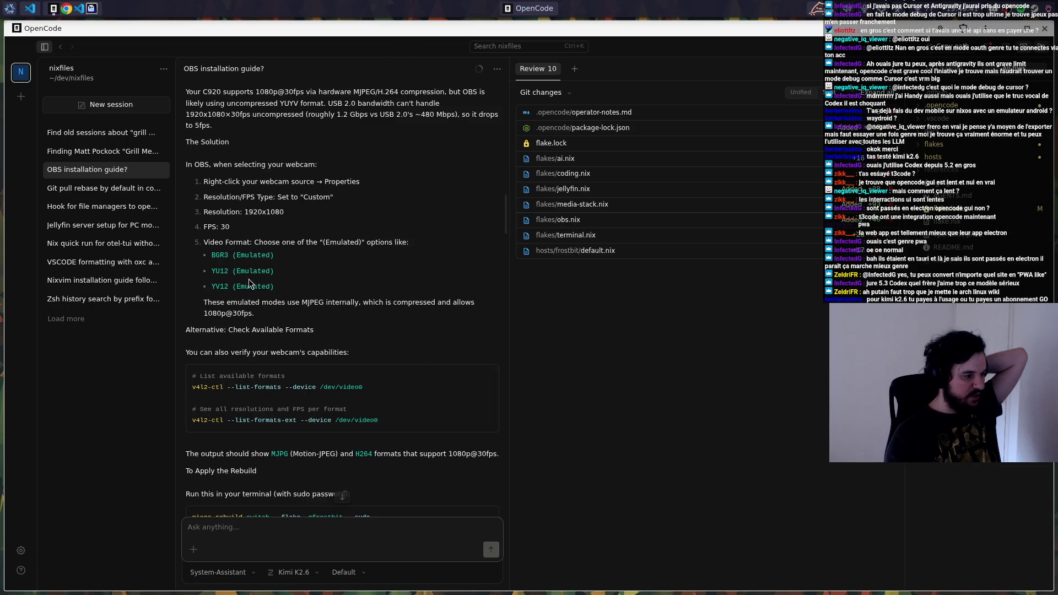
{"action": "scroll", "coordinate": [315, 232], "scroll_direction": "down", "scroll_amount": 4}
{"action": "scroll", "coordinate": [323, 240], "scroll_direction": "down", "scroll_amount": 4}
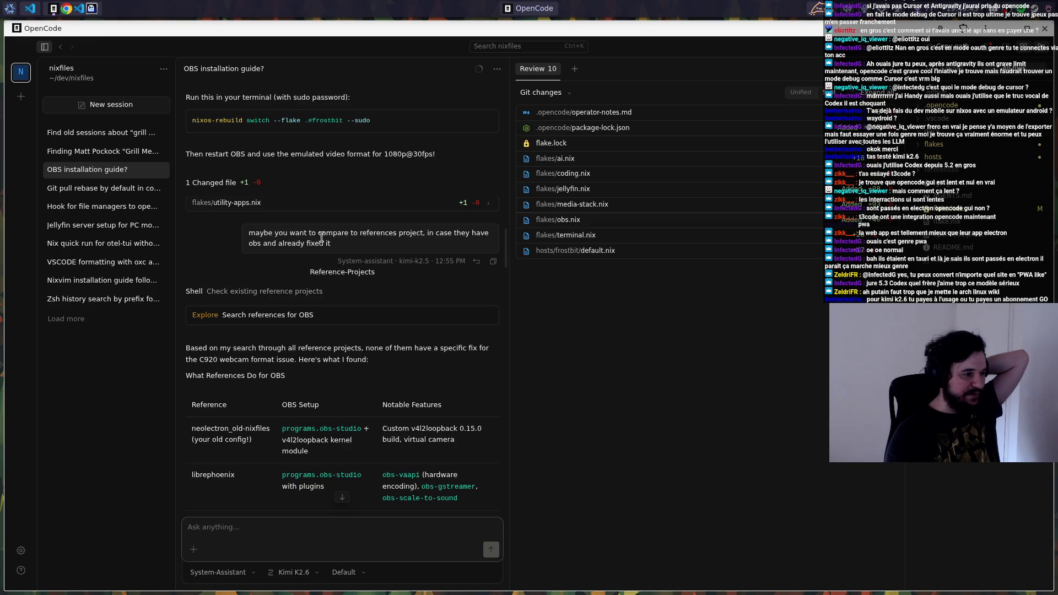
Reread the earlier request, then expand the 'Check existing reference projects' shell output listing references/.
{"action": "double_click", "coordinate": [276, 233]}
{"action": "triple_click", "coordinate": [277, 233]}
{"action": "double_click", "coordinate": [277, 234]}
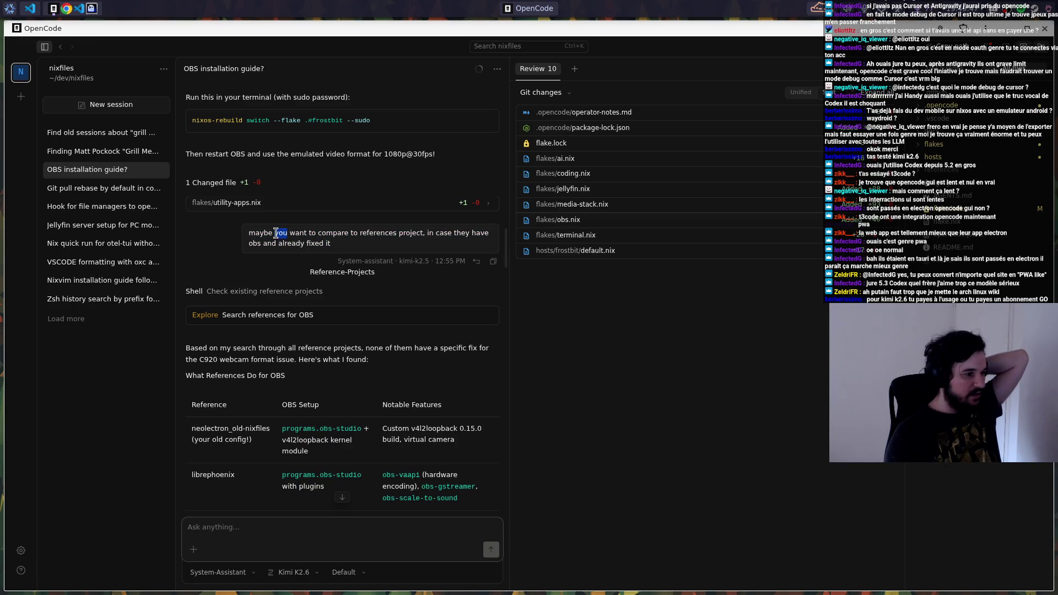
{"action": "left_click", "coordinate": [276, 233]}
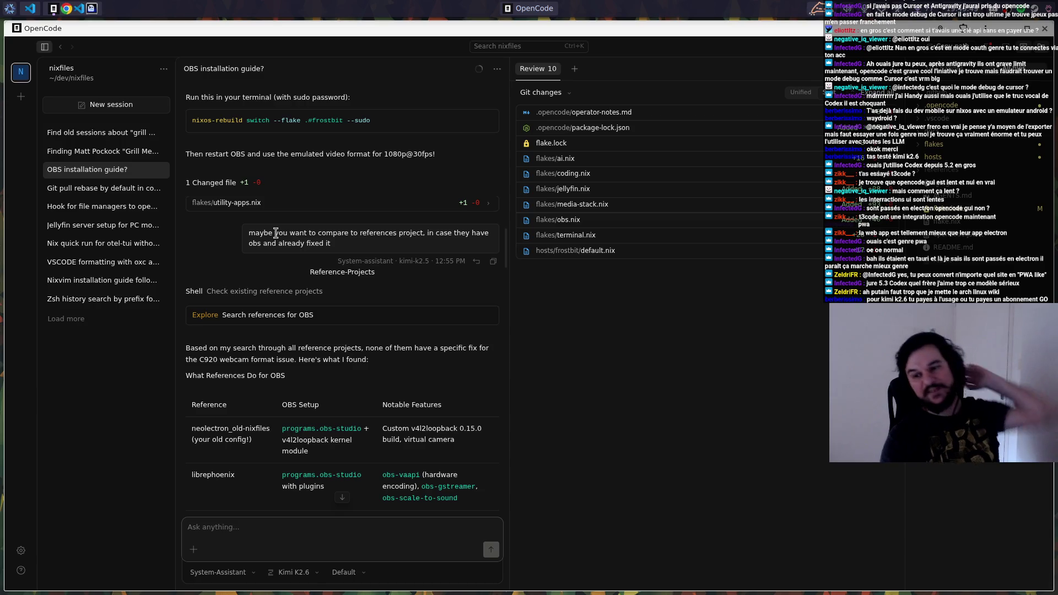
{"action": "double_click", "coordinate": [276, 233]}
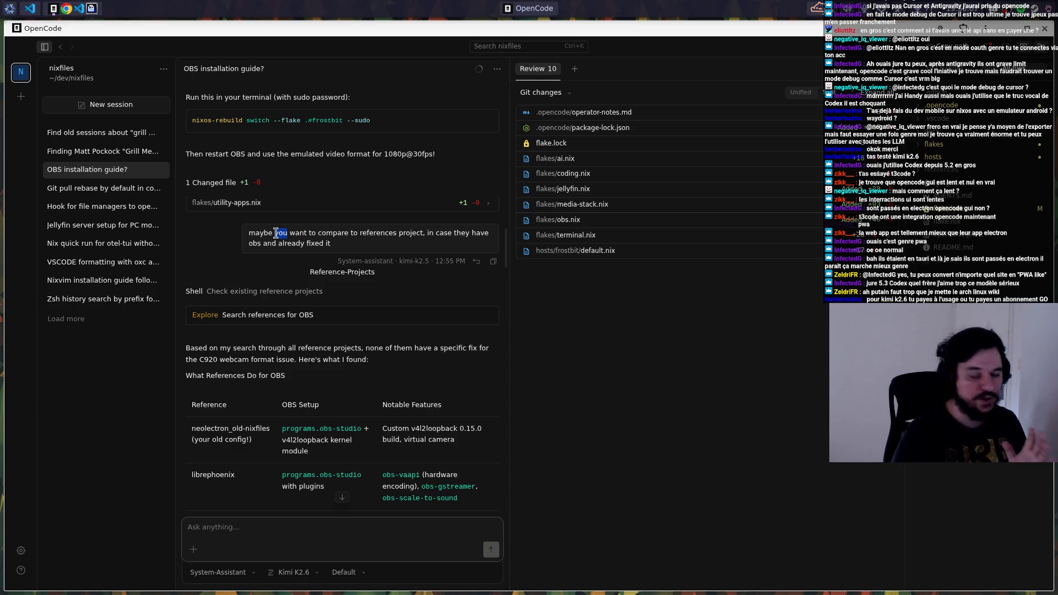
{"action": "triple_click", "coordinate": [276, 234]}
{"action": "triple_click", "coordinate": [277, 233]}
{"action": "left_click", "coordinate": [412, 235]}
{"action": "triple_click", "coordinate": [413, 236]}
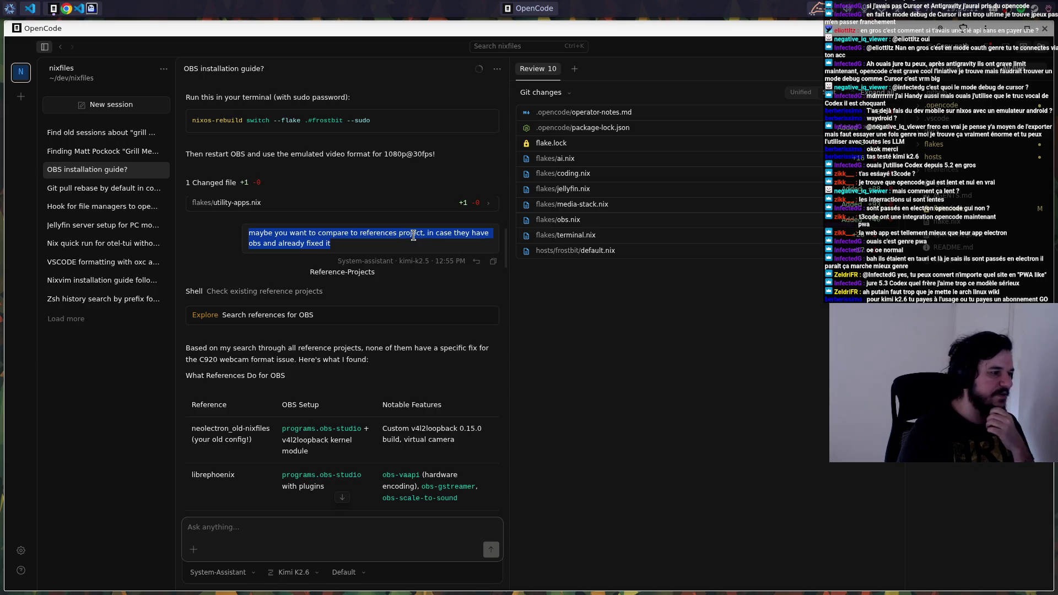
{"action": "triple_click", "coordinate": [329, 241]}
{"action": "left_click", "coordinate": [273, 293]}
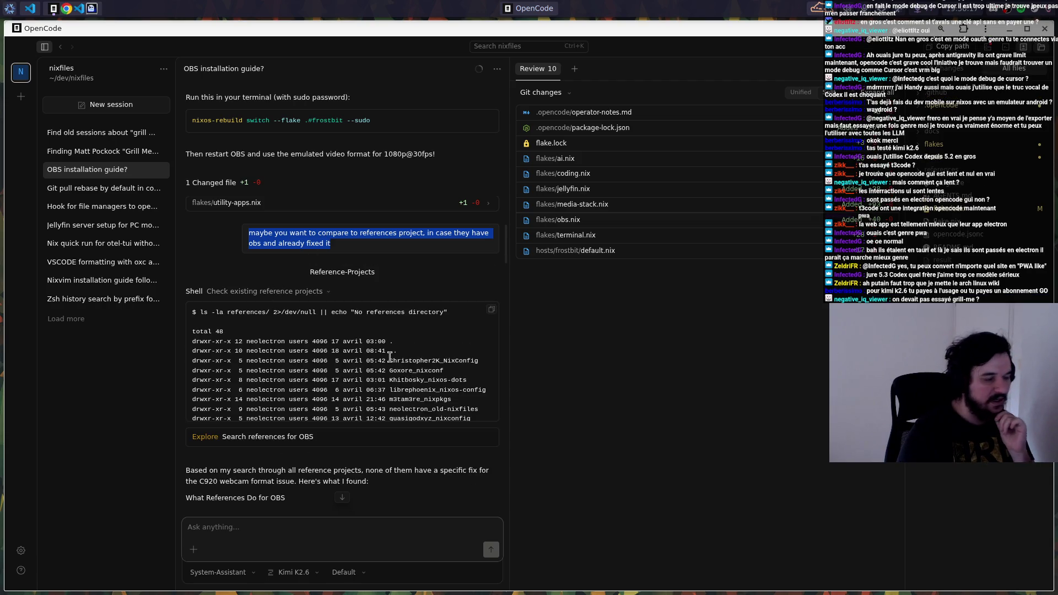
Highlight reference names like Christopher2K and neolectron_old-nixfiles, then collapse the references listing.
{"action": "mouse_move", "coordinate": [389, 361]}
{"action": "left_mouse_down"}
{"action": "mouse_move", "coordinate": [474, 370]}
{"action": "mouse_move", "coordinate": [475, 411]}
{"action": "mouse_move", "coordinate": [419, 380]}
{"action": "mouse_move", "coordinate": [401, 389]}
{"action": "mouse_move", "coordinate": [194, 356]}
{"action": "left_mouse_up"}
{"action": "left_click", "coordinate": [425, 370]}
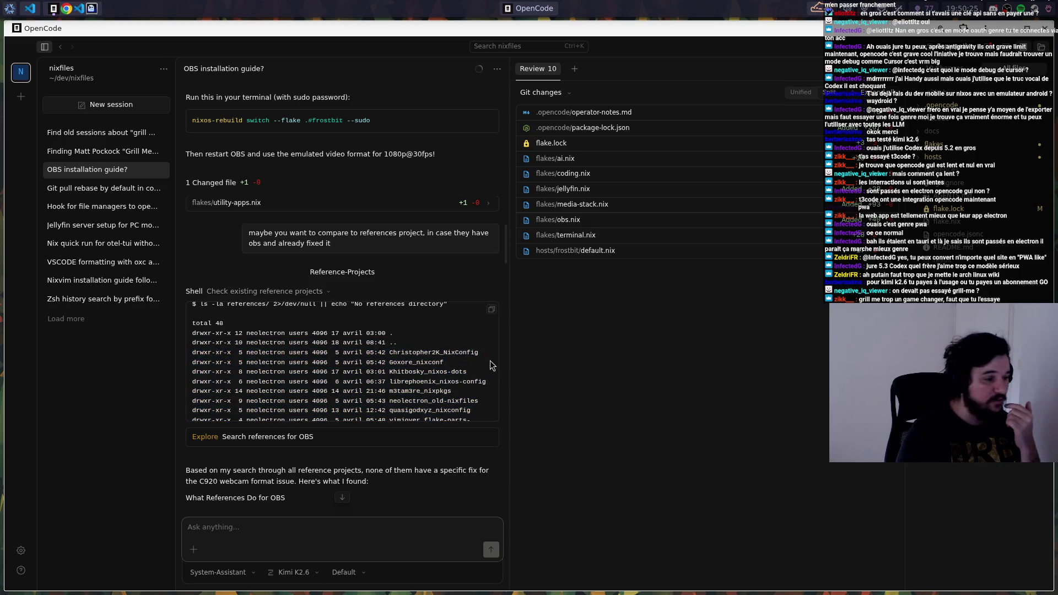
{"action": "double_click", "coordinate": [411, 352]}
{"action": "left_click_drag", "start_coordinate": [443, 354], "coordinate": [389, 354]}
{"action": "scroll", "coordinate": [457, 353], "scroll_direction": "down", "scroll_amount": 2}
{"action": "mouse_move", "coordinate": [479, 362]}
{"action": "left_mouse_down"}
{"action": "mouse_move", "coordinate": [389, 363]}
{"action": "mouse_move", "coordinate": [430, 401]}
{"action": "mouse_move", "coordinate": [396, 410]}
{"action": "mouse_move", "coordinate": [464, 411]}
{"action": "left_mouse_up"}
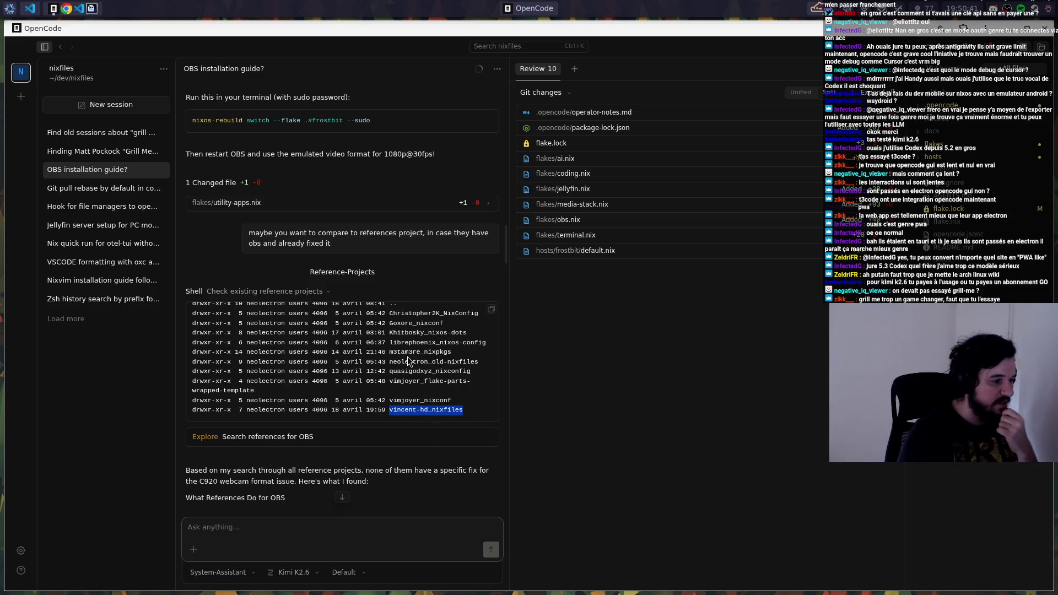
{"action": "scroll", "coordinate": [409, 359], "scroll_direction": "up", "scroll_amount": 2}
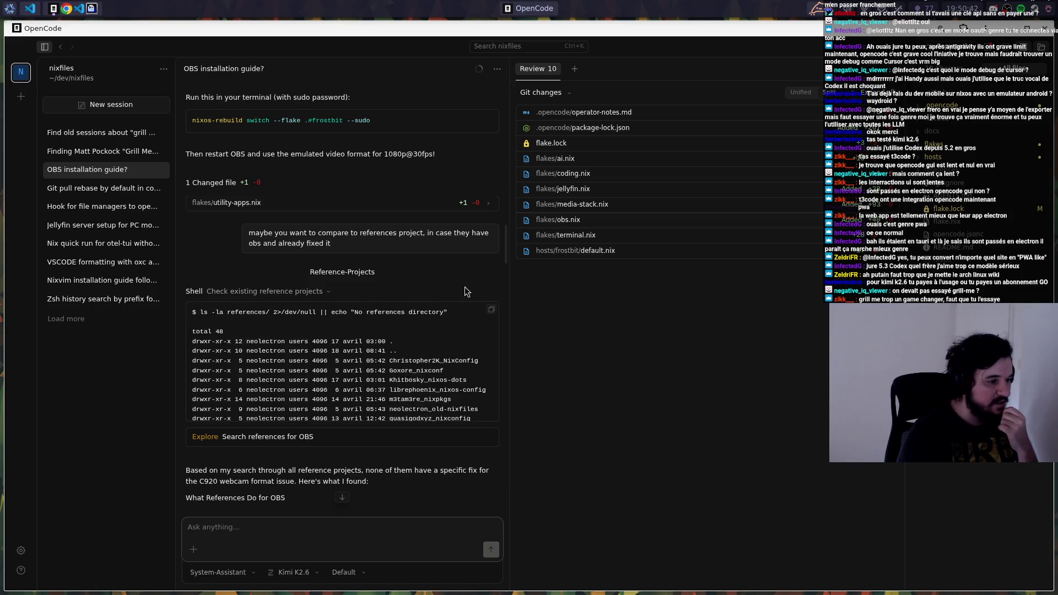
{"action": "left_click", "coordinate": [303, 292]}
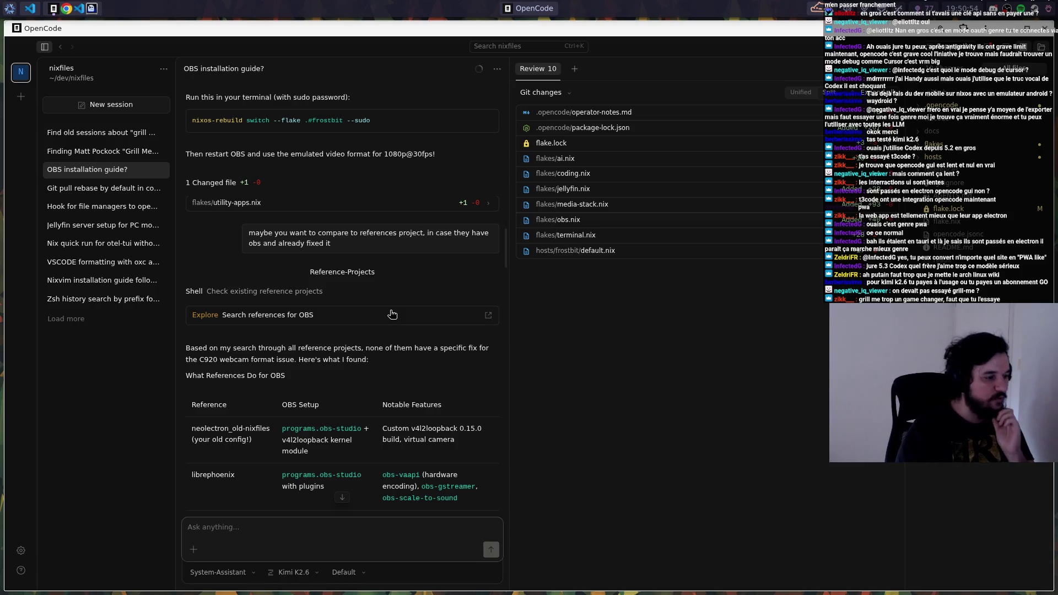
{"action": "scroll", "coordinate": [389, 320], "scroll_direction": "down", "scroll_amount": 3}
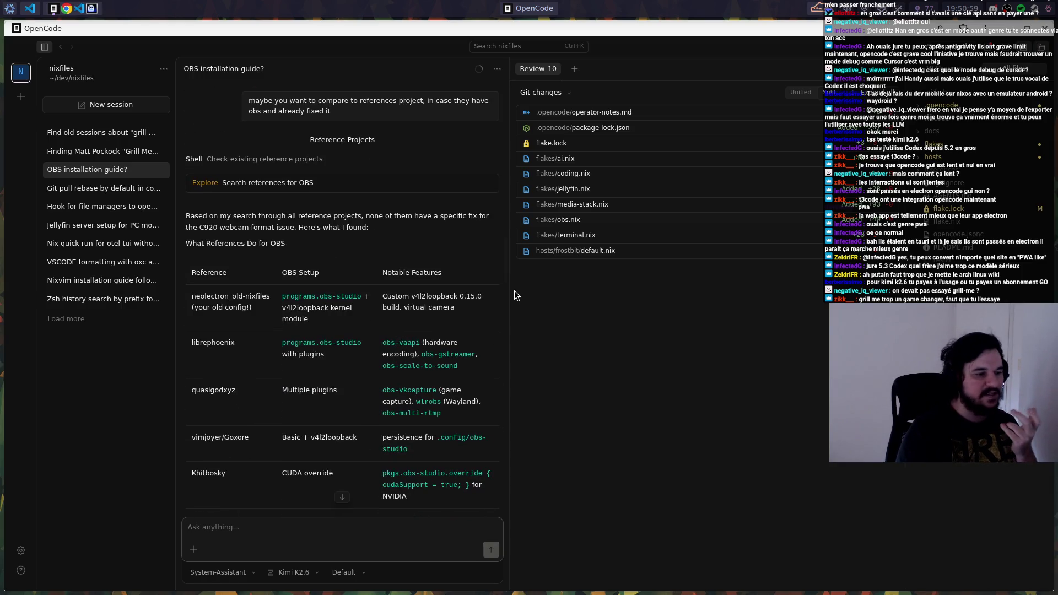
Widen the chat column and inspect the first row: your old config with custom v4l2loopback.
{"action": "left_click_drag", "start_coordinate": [511, 290], "coordinate": [650, 298]}
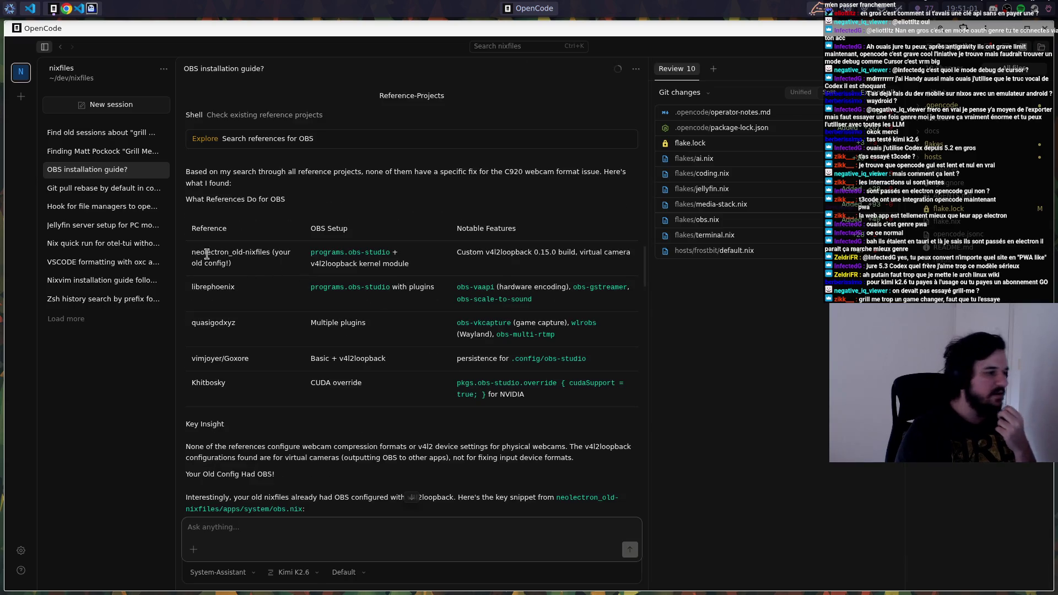
{"action": "triple_click", "coordinate": [247, 251]}
{"action": "left_click", "coordinate": [249, 267]}
{"action": "mouse_move", "coordinate": [249, 268]}
{"action": "left_mouse_down"}
{"action": "mouse_move", "coordinate": [193, 240]}
{"action": "mouse_move", "coordinate": [353, 259]}
{"action": "mouse_move", "coordinate": [272, 250]}
{"action": "mouse_move", "coordinate": [273, 263]}
{"action": "mouse_move", "coordinate": [269, 246]}
{"action": "left_mouse_up"}
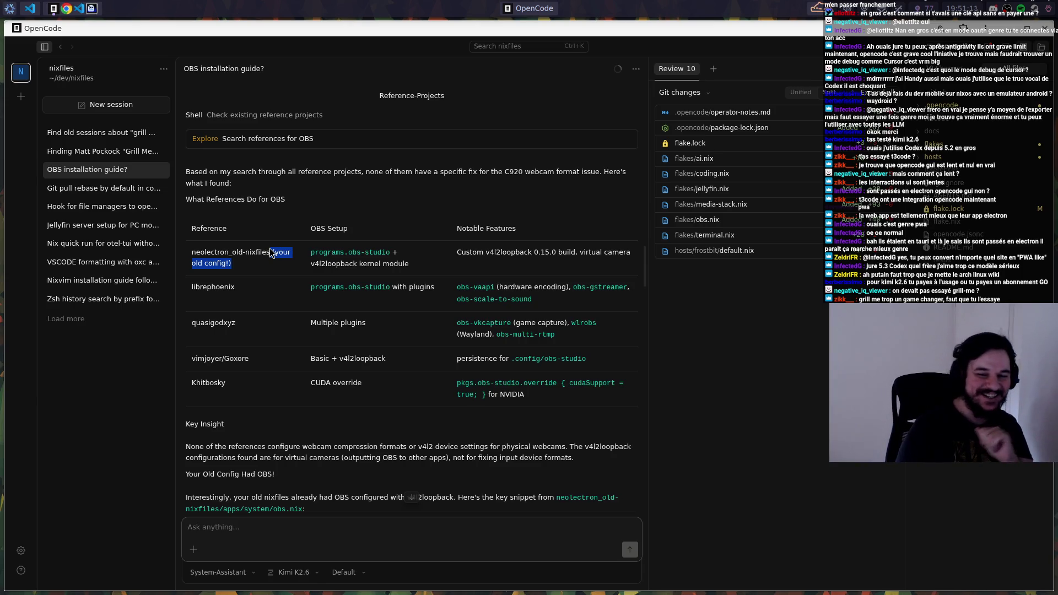
{"action": "left_click", "coordinate": [414, 269]}
{"action": "mouse_move", "coordinate": [310, 252]}
{"action": "left_mouse_down"}
{"action": "mouse_move", "coordinate": [406, 260]}
{"action": "mouse_move", "coordinate": [392, 249]}
{"action": "mouse_move", "coordinate": [406, 258]}
{"action": "mouse_move", "coordinate": [332, 265]}
{"action": "mouse_move", "coordinate": [432, 268]}
{"action": "left_mouse_up"}
{"action": "left_click", "coordinate": [433, 268]}
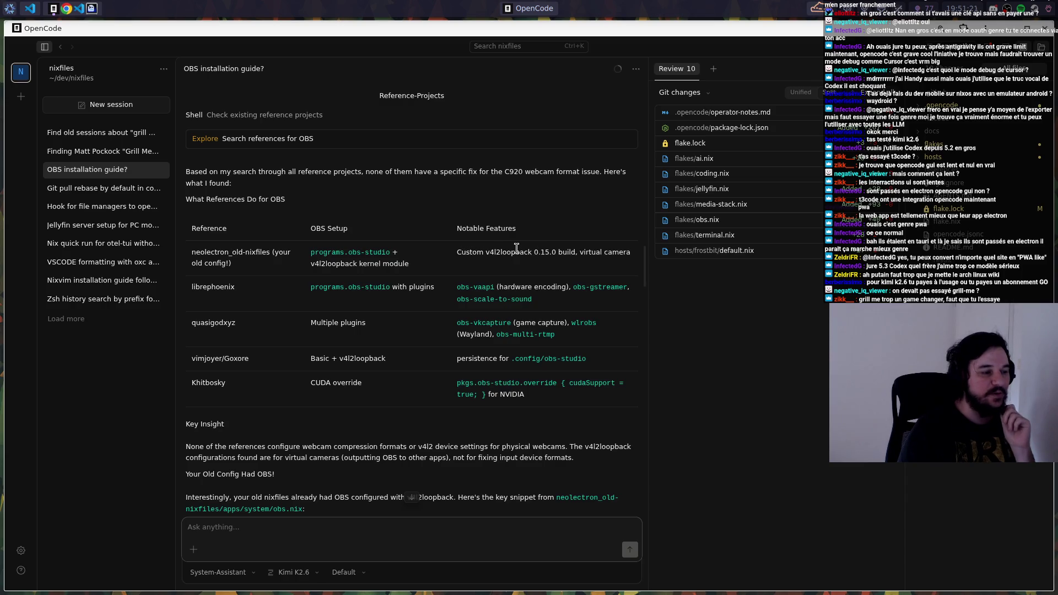
{"action": "triple_click", "coordinate": [530, 251]}
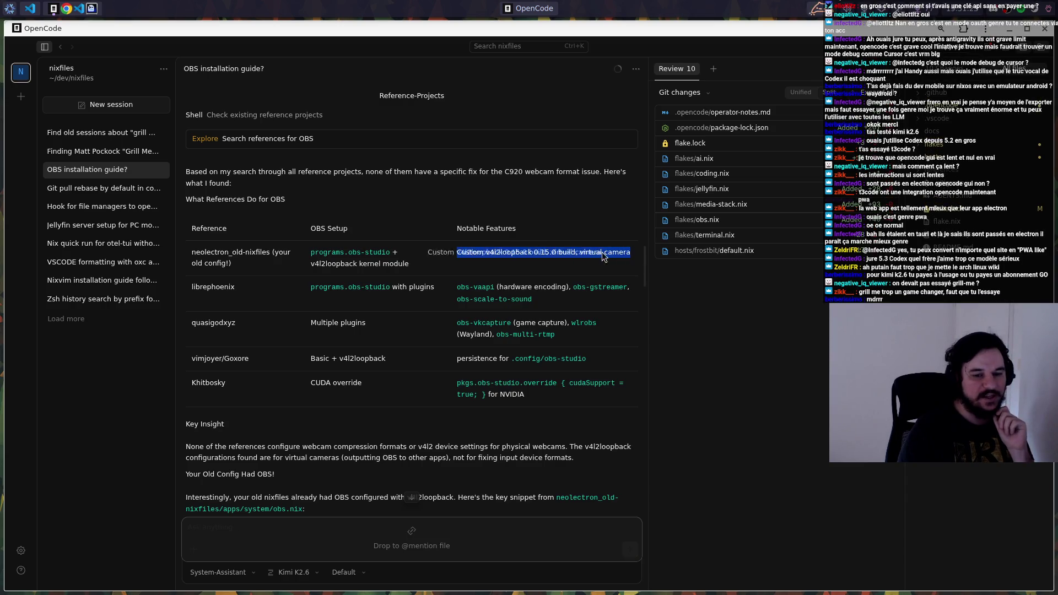
{"action": "triple_click", "coordinate": [555, 254]}
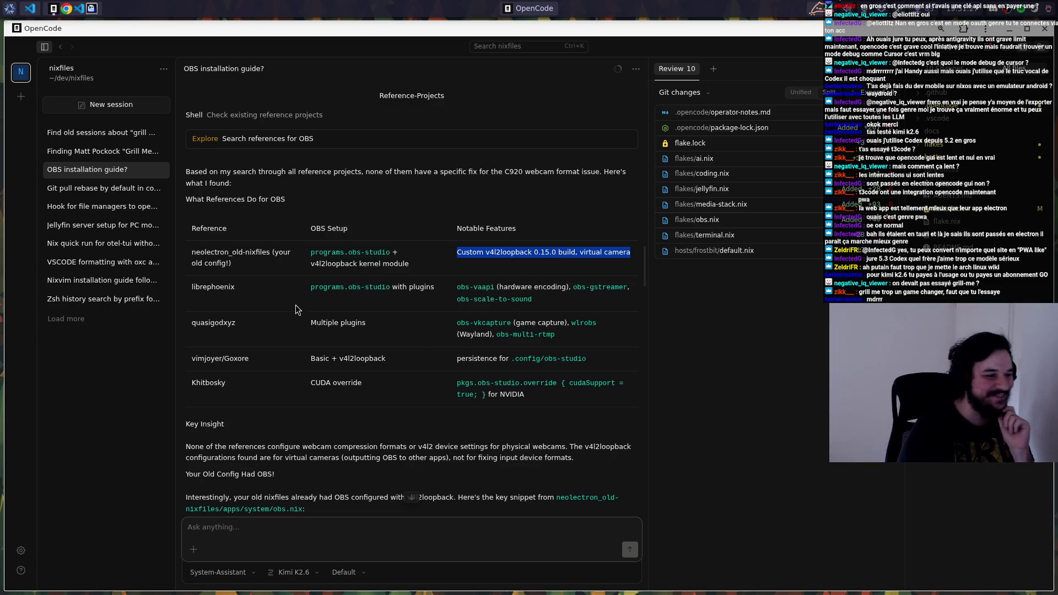
Look over librephoenix's row, highlighting the plugins in its OBS setup.
{"action": "triple_click", "coordinate": [333, 287]}
{"action": "left_click", "coordinate": [342, 306]}
{"action": "double_click", "coordinate": [209, 288]}
{"action": "triple_click", "coordinate": [411, 287]}
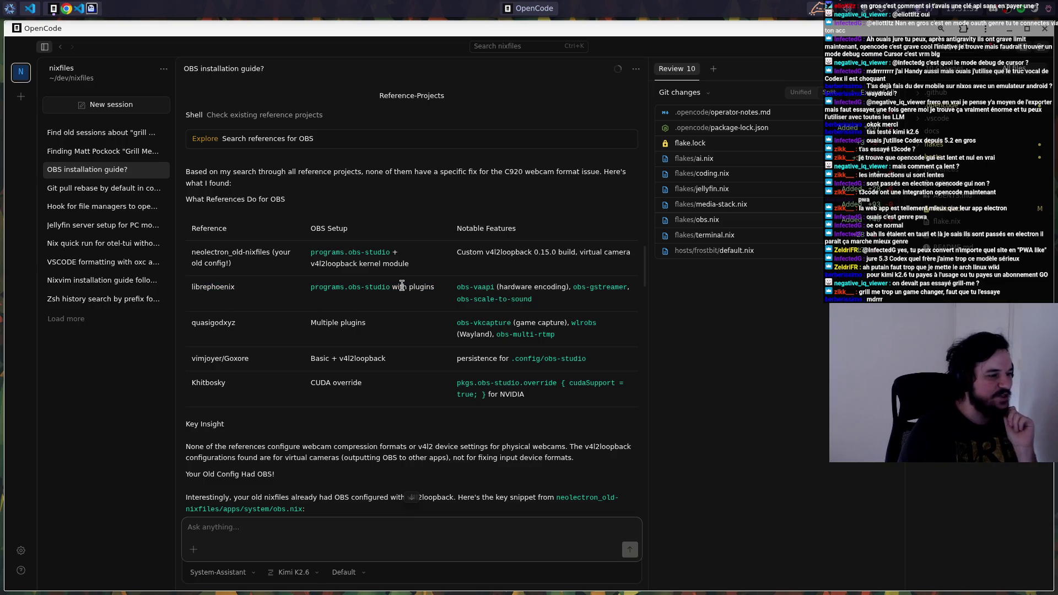
{"action": "left_click", "coordinate": [395, 286]}
{"action": "double_click", "coordinate": [389, 287]}
{"action": "left_click_drag", "start_coordinate": [391, 287], "coordinate": [434, 286]}
{"action": "left_click", "coordinate": [433, 286]}
{"action": "double_click", "coordinate": [422, 287]}
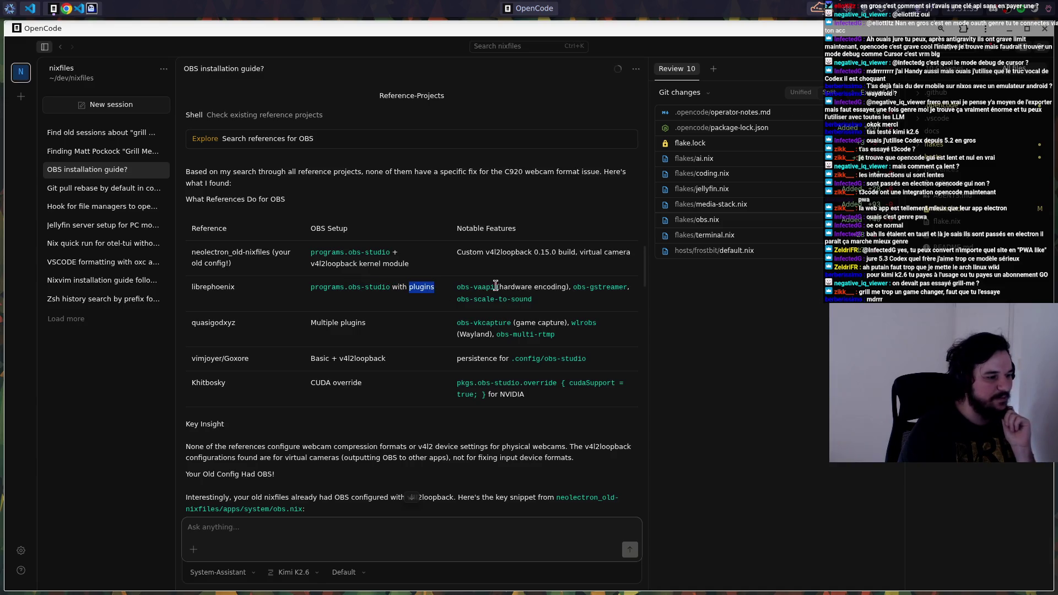
{"action": "left_click", "coordinate": [466, 288]}
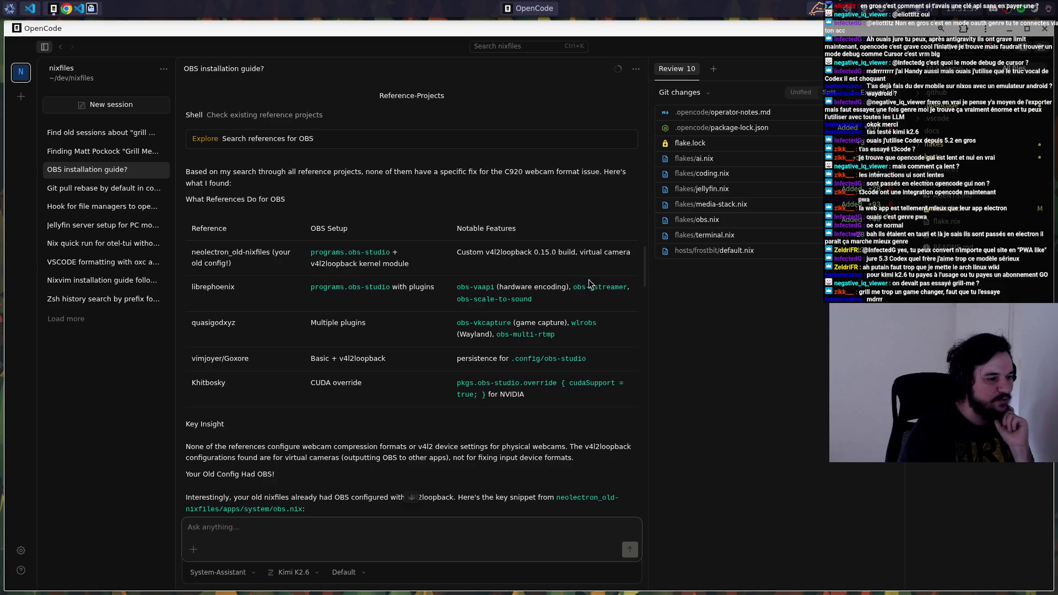
Go over librephoenix's notable features and quasigodxyz's Multiple plugins setup and first feature.
{"action": "triple_click", "coordinate": [586, 287]}
{"action": "left_click", "coordinate": [571, 300]}
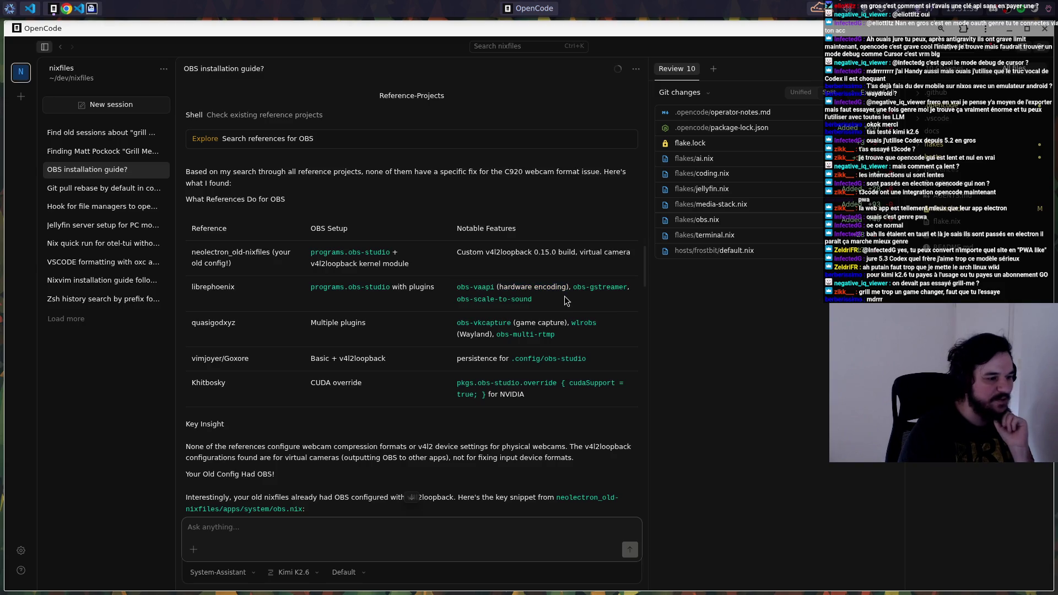
{"action": "triple_click", "coordinate": [346, 322]}
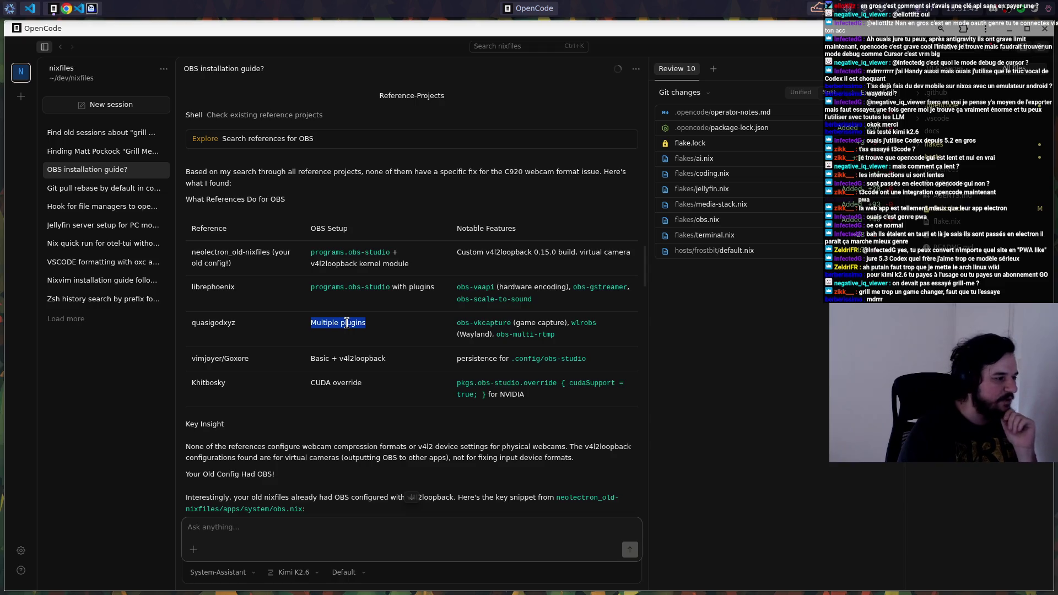
{"action": "double_click", "coordinate": [206, 321]}
{"action": "double_click", "coordinate": [354, 323]}
{"action": "mouse_move", "coordinate": [461, 322]}
{"action": "left_mouse_down"}
{"action": "mouse_move", "coordinate": [599, 324]}
{"action": "mouse_move", "coordinate": [573, 324]}
{"action": "left_mouse_up"}
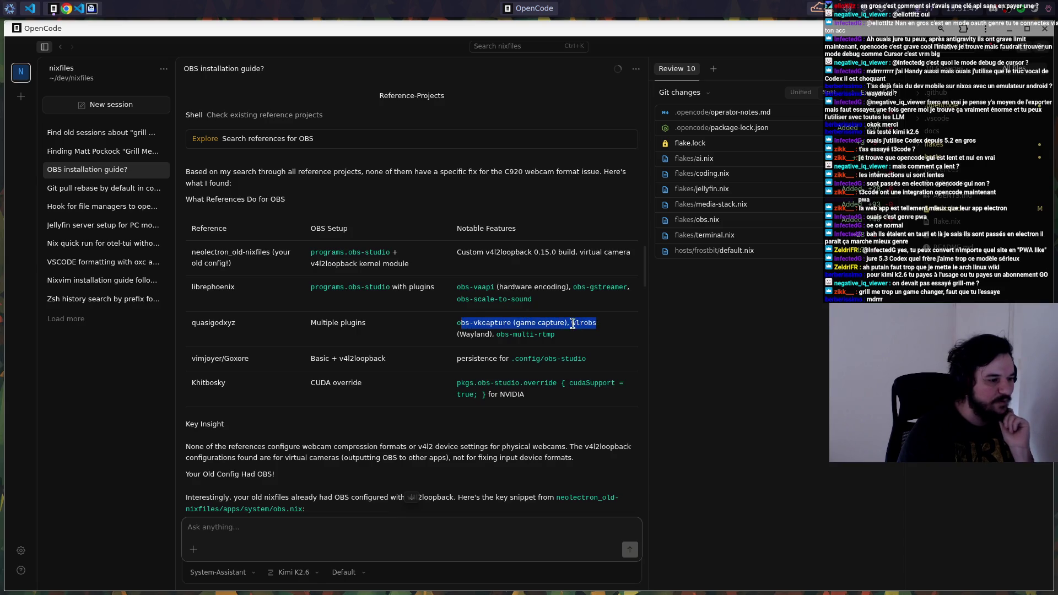
{"action": "double_click", "coordinate": [584, 323]}
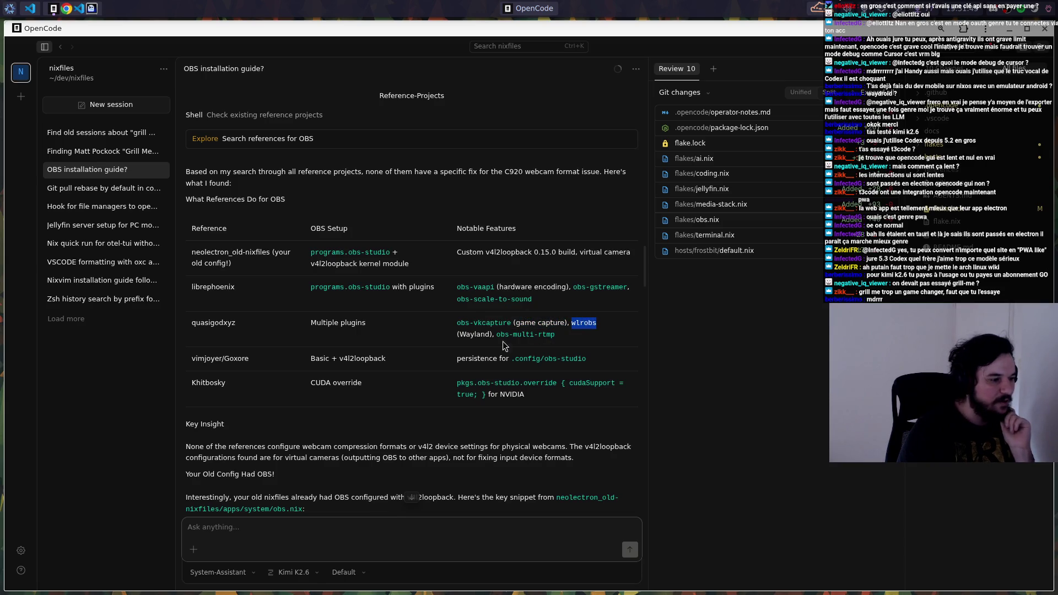
{"action": "mouse_move", "coordinate": [504, 333]}
{"action": "left_mouse_down"}
{"action": "mouse_move", "coordinate": [588, 340]}
{"action": "mouse_move", "coordinate": [508, 346]}
{"action": "mouse_move", "coordinate": [497, 335]}
{"action": "left_mouse_up"}
{"action": "left_click", "coordinate": [567, 341]}
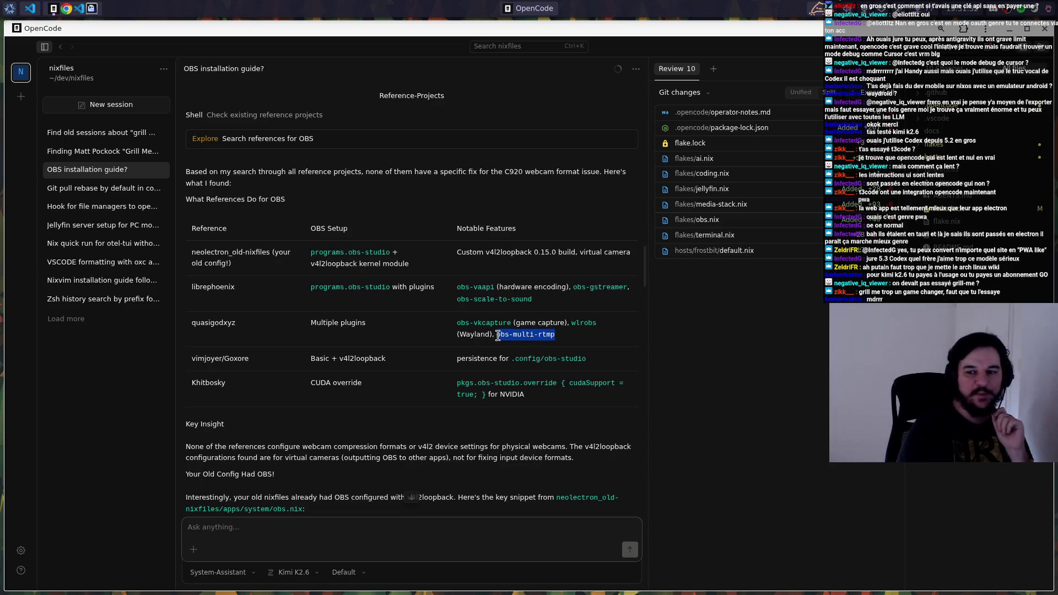
{"action": "left_click_drag", "start_coordinate": [500, 337], "coordinate": [496, 336]}
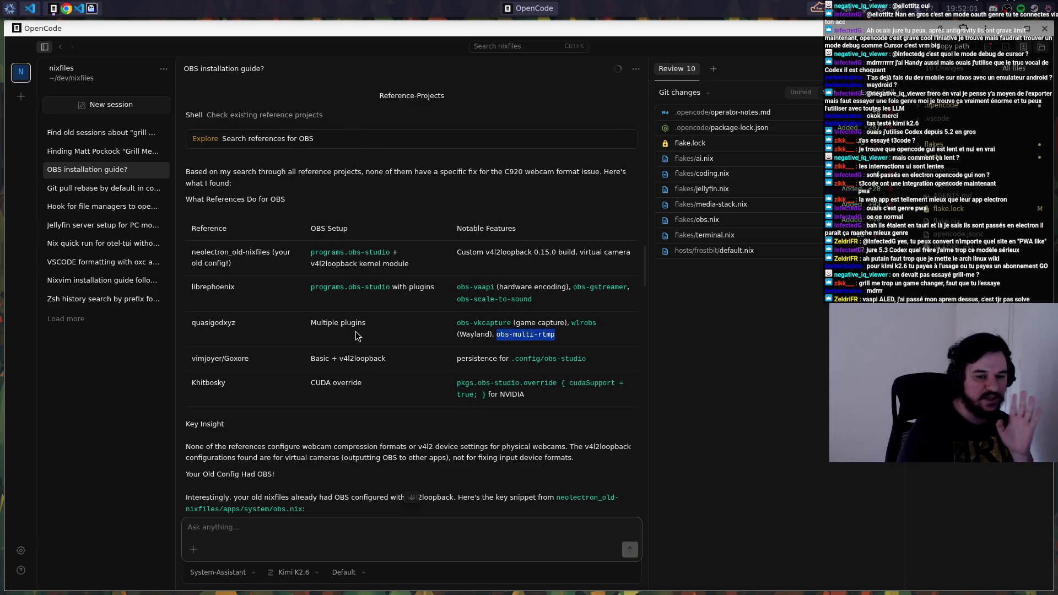
{"action": "double_click", "coordinate": [318, 361]}
{"action": "triple_click", "coordinate": [318, 361]}
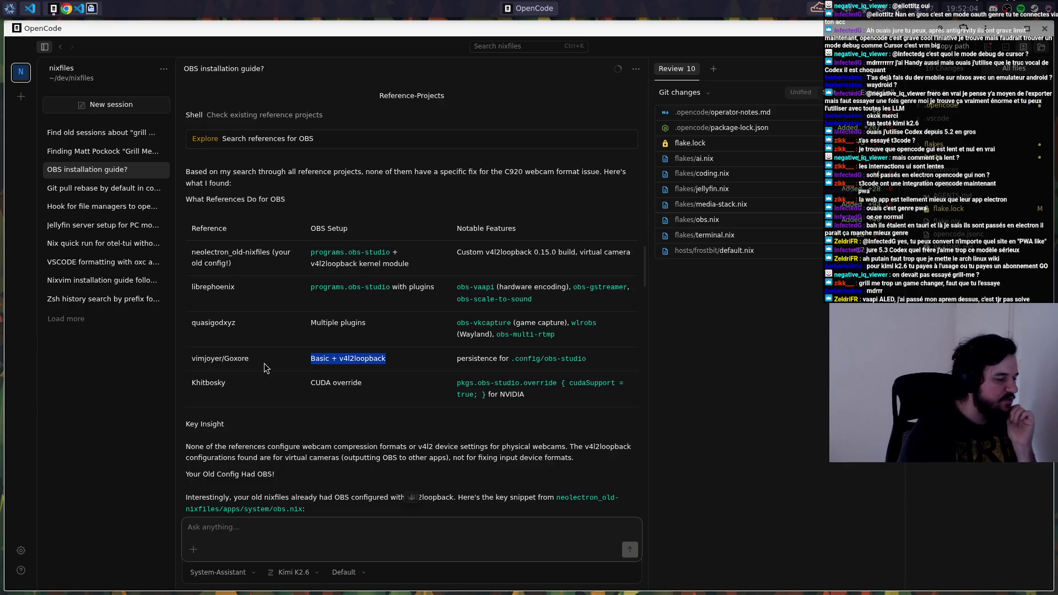
{"action": "left_click", "coordinate": [386, 358]}
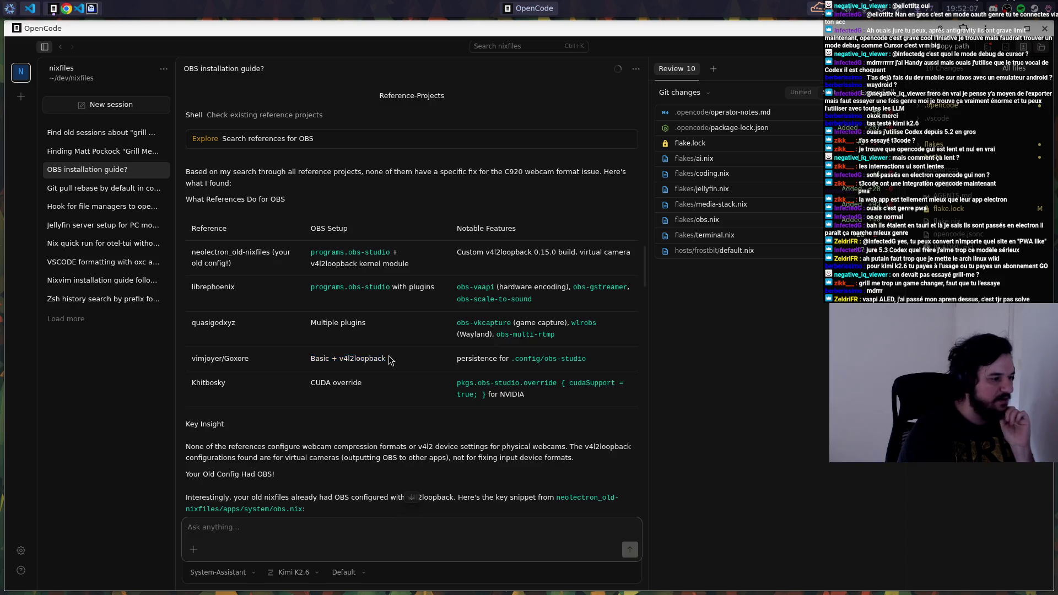
{"action": "double_click", "coordinate": [320, 359]}
{"action": "double_click", "coordinate": [370, 359]}
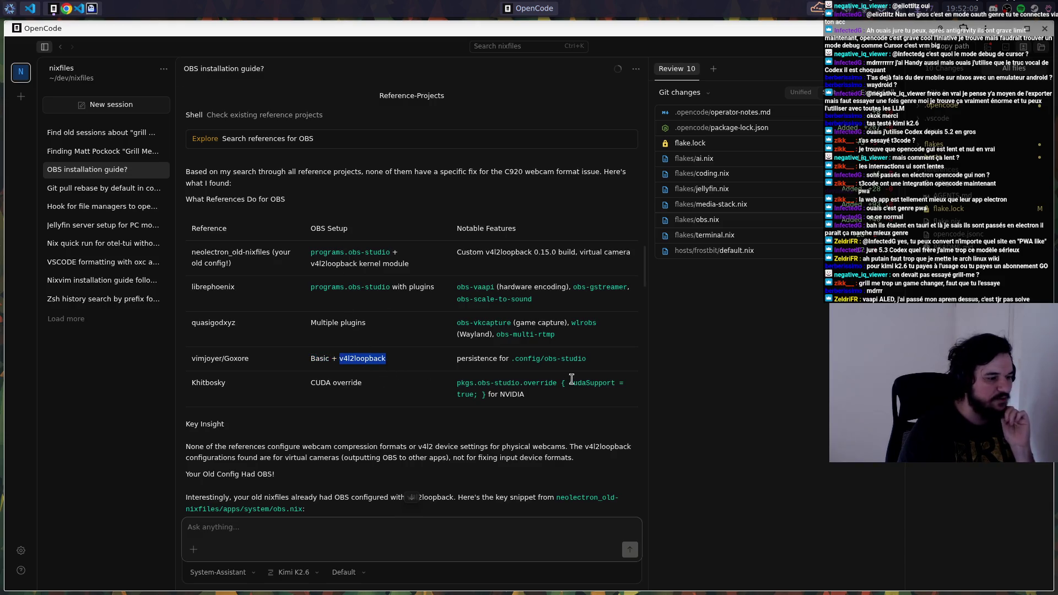
{"action": "left_click_drag", "start_coordinate": [587, 358], "coordinate": [515, 359]}
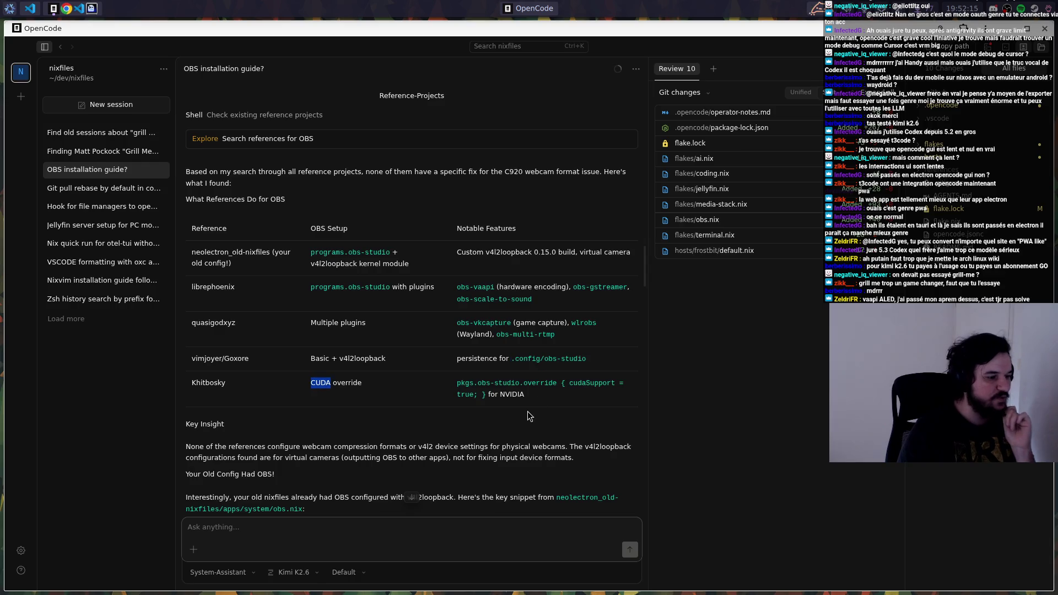
{"action": "mouse_move", "coordinate": [532, 400]}
{"action": "left_mouse_down"}
{"action": "mouse_move", "coordinate": [474, 382]}
{"action": "mouse_move", "coordinate": [560, 383]}
{"action": "left_mouse_up"}
{"action": "left_click", "coordinate": [564, 418]}
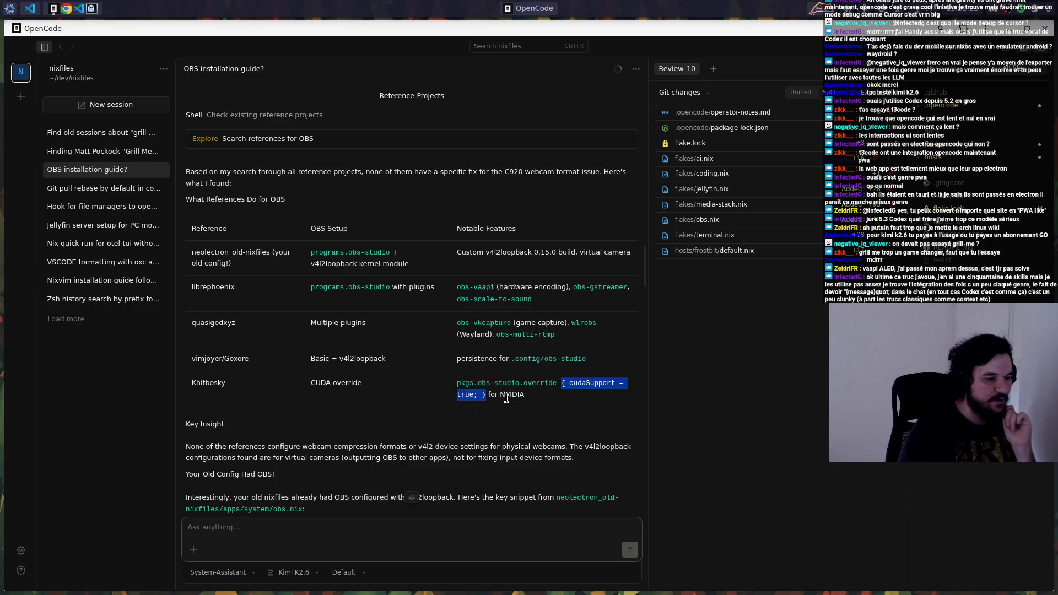
{"action": "left_click", "coordinate": [524, 396]}
{"action": "left_click_drag", "start_coordinate": [488, 395], "coordinate": [562, 384]}
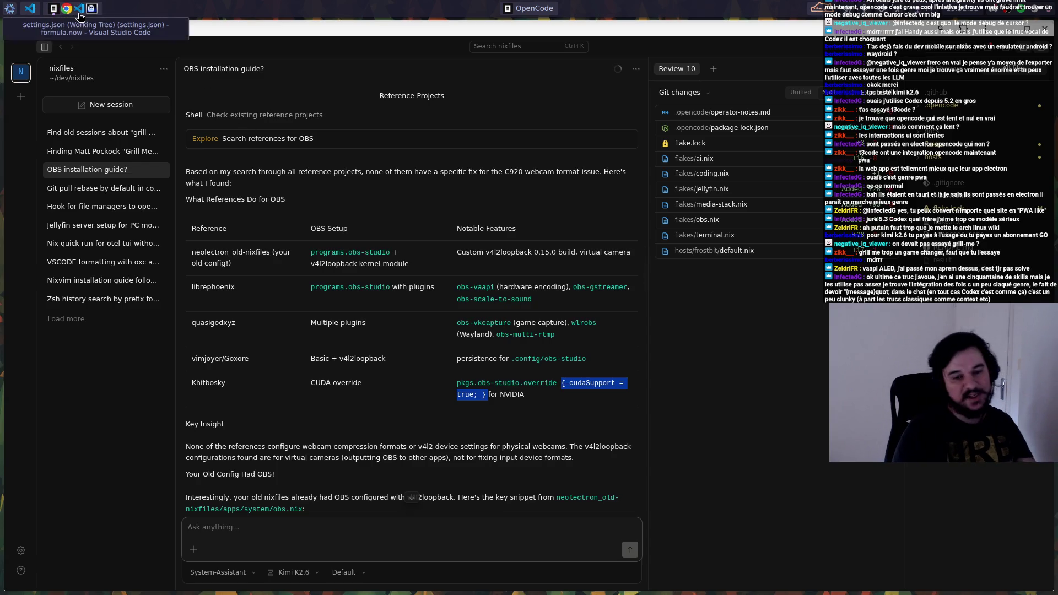
Show formula.now's file tree in VS Code, collapse geos, then return to the OpenCode dialer tab.
{"action": "left_click", "coordinate": [81, 12]}
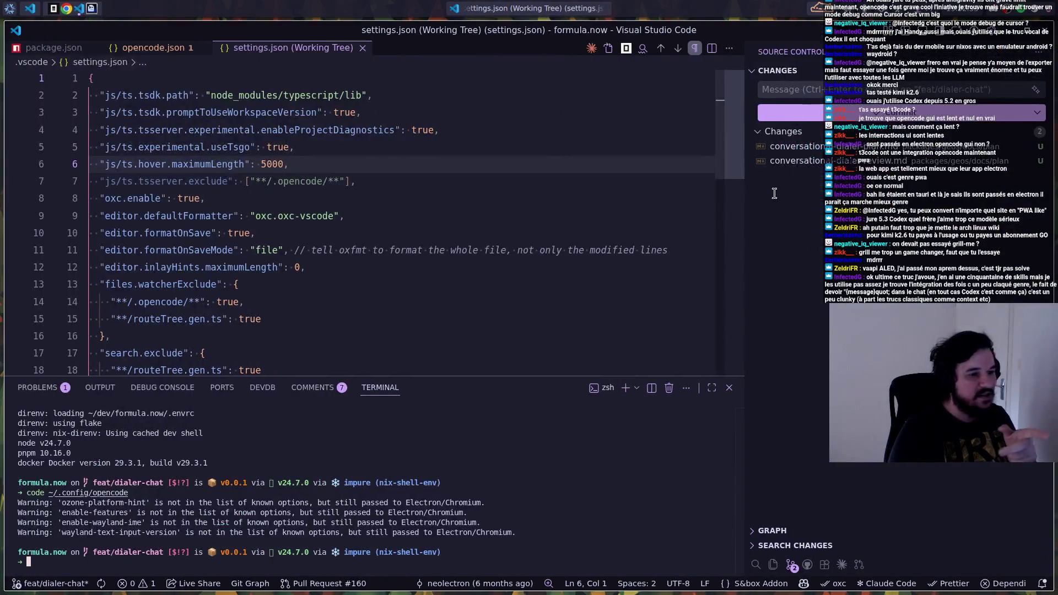
{"action": "left_click", "coordinate": [773, 565]}
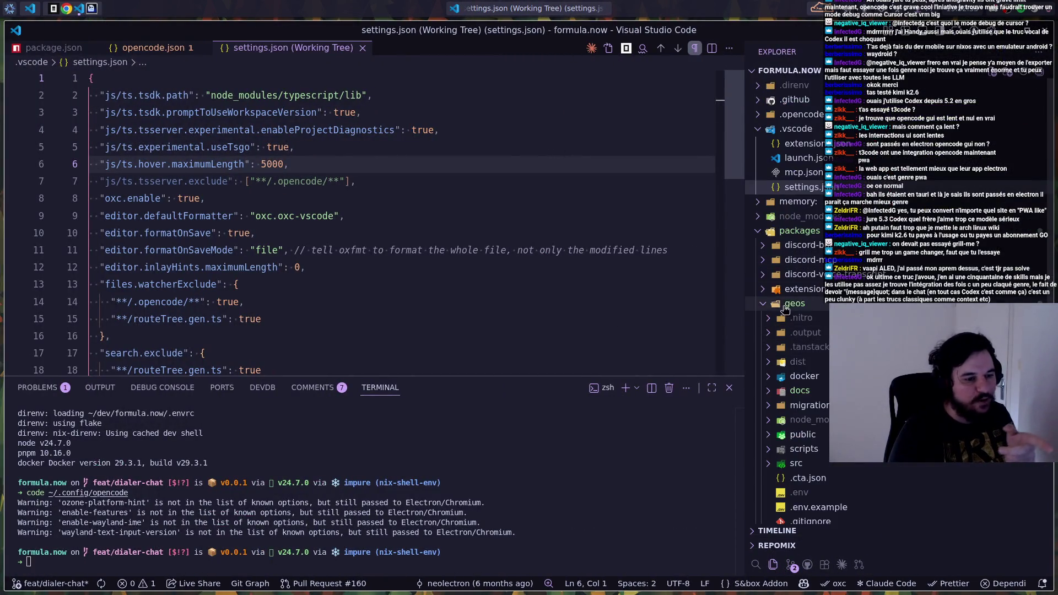
{"action": "left_click", "coordinate": [786, 306]}
{"action": "left_click", "coordinate": [66, 9]}
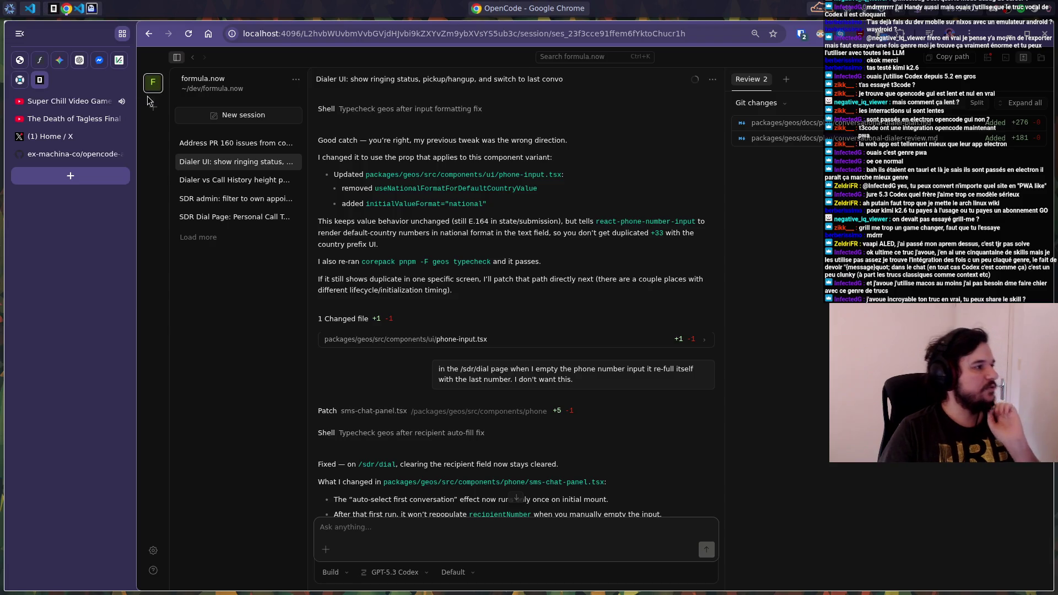
In Ghostty, run code ~/.config/opencode, fixing typos and tab-completing the path.
{"action": "left_click", "coordinate": [91, 9]}
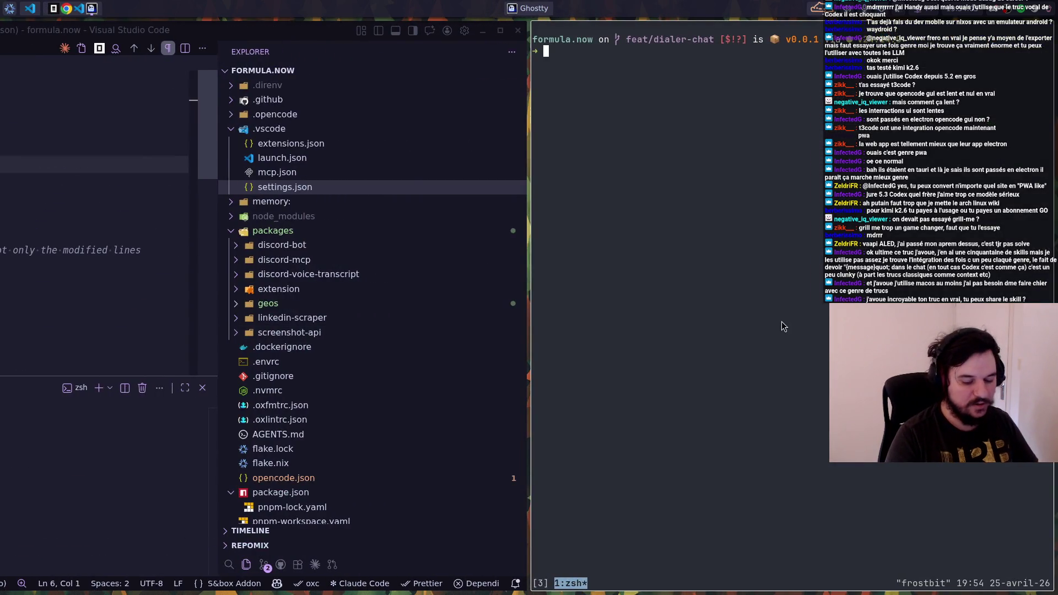
{"action": "type", "text": "cd ~/."}
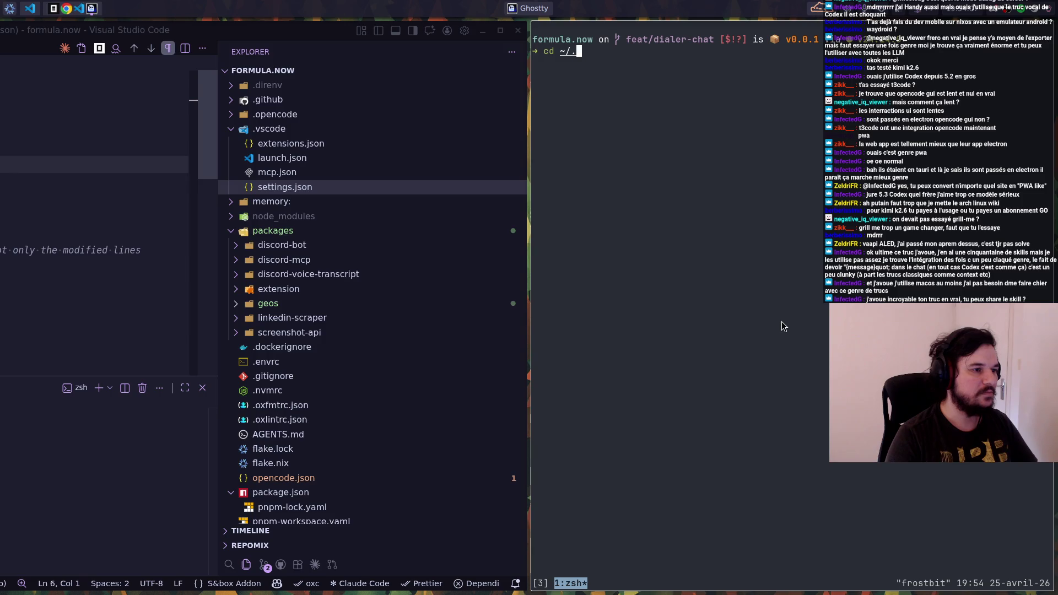
{"action": "type", "text": "con5D5"}
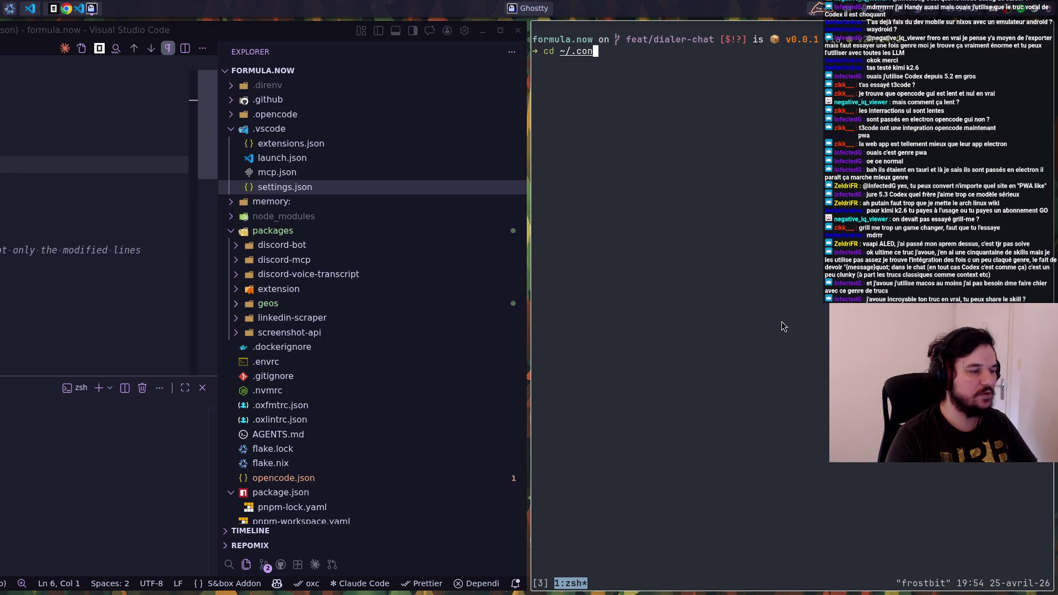
{"action": "key", "text": "BackSpace"}
{"action": "key", "text": "BackSpace"}
{"action": "key", "text": "BackSpace"}
{"action": "key", "text": "Left"}
{"action": "key", "text": "Left"}
{"action": "key", "text": "Left"}
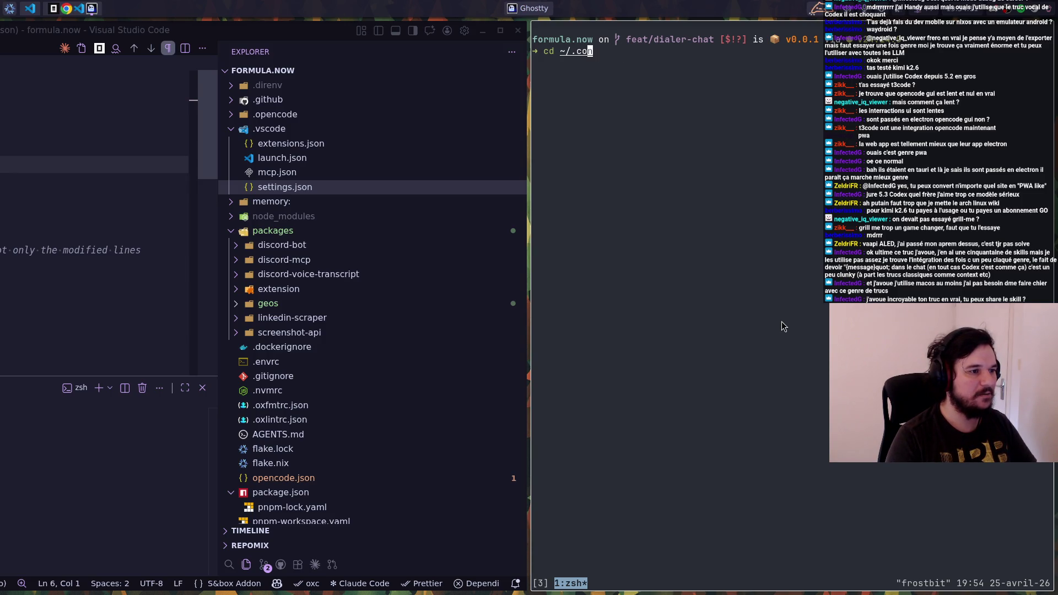
{"action": "type", "text": "de5C"}
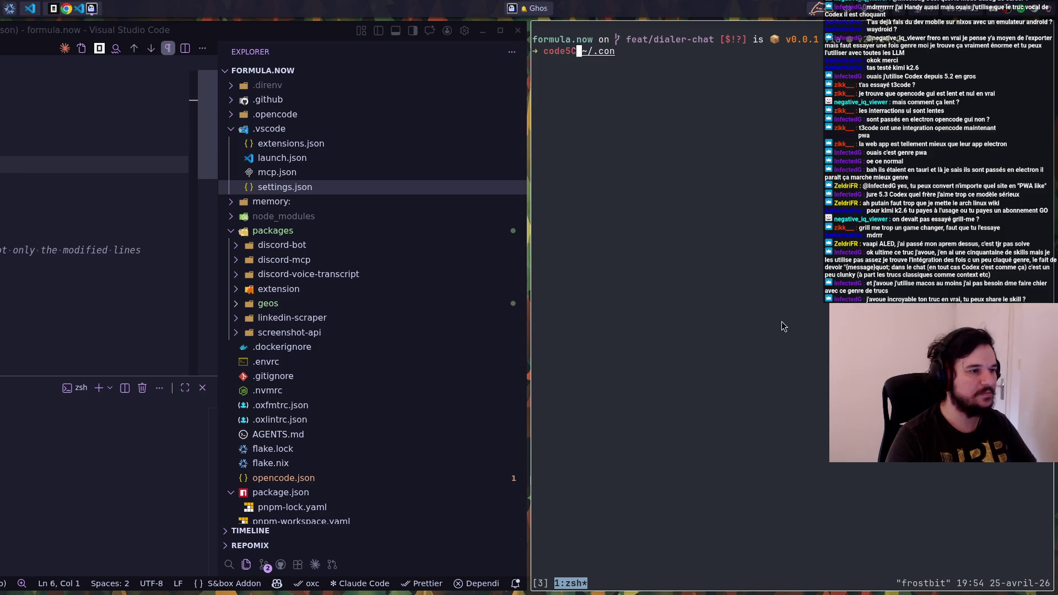
{"action": "key", "text": "BackSpace"}
{"action": "key", "text": "BackSpace"}
{"action": "key", "text": "End"}
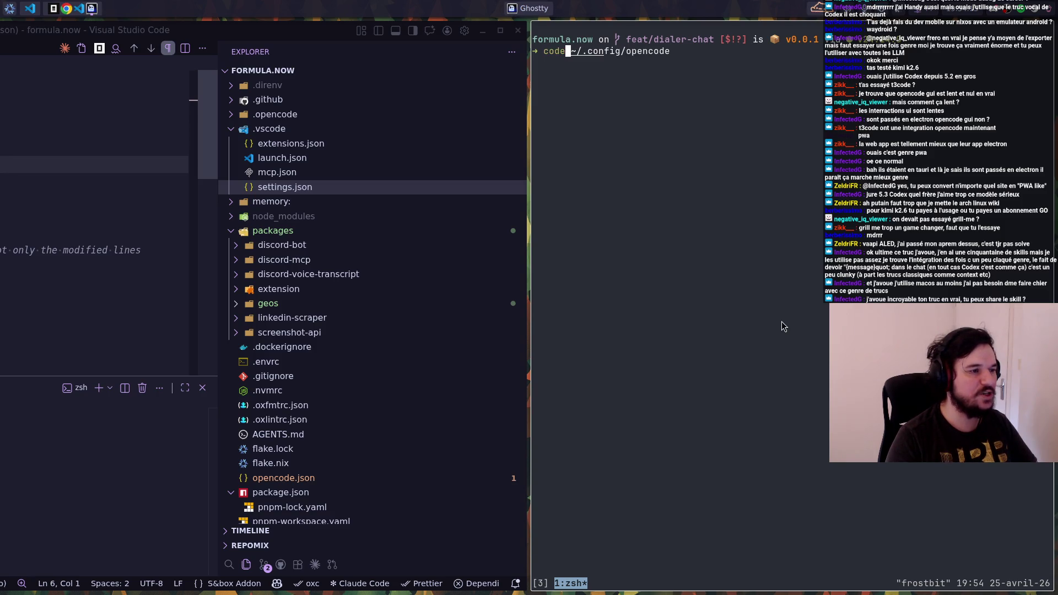
{"action": "key", "text": "End"}
{"action": "key", "text": "Return"}
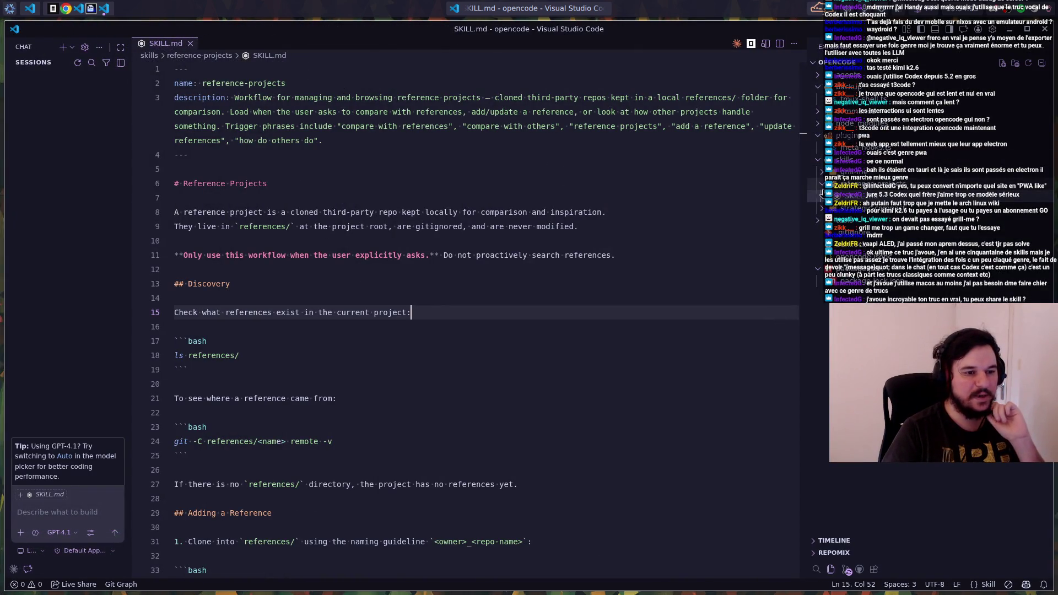
Read SKILL.md's front matter and Reference Projects intro, highlighting the comparison and inspiration phrase.
{"action": "left_click", "coordinate": [486, 156]}
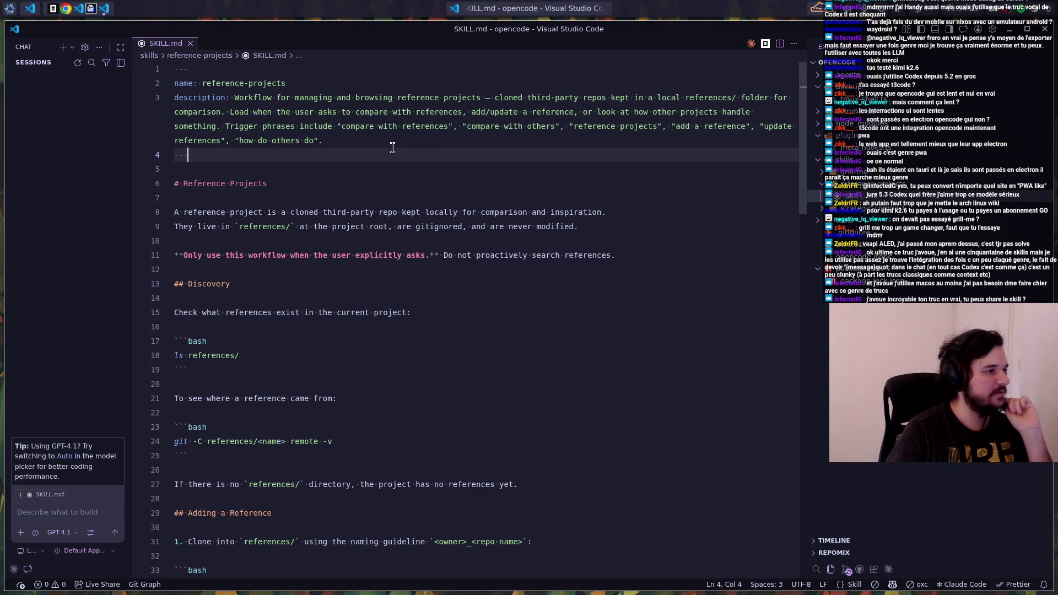
{"action": "scroll", "coordinate": [359, 141], "scroll_direction": "down", "scroll_amount": 12}
{"action": "scroll", "coordinate": [359, 141], "scroll_direction": "down", "scroll_amount": 2}
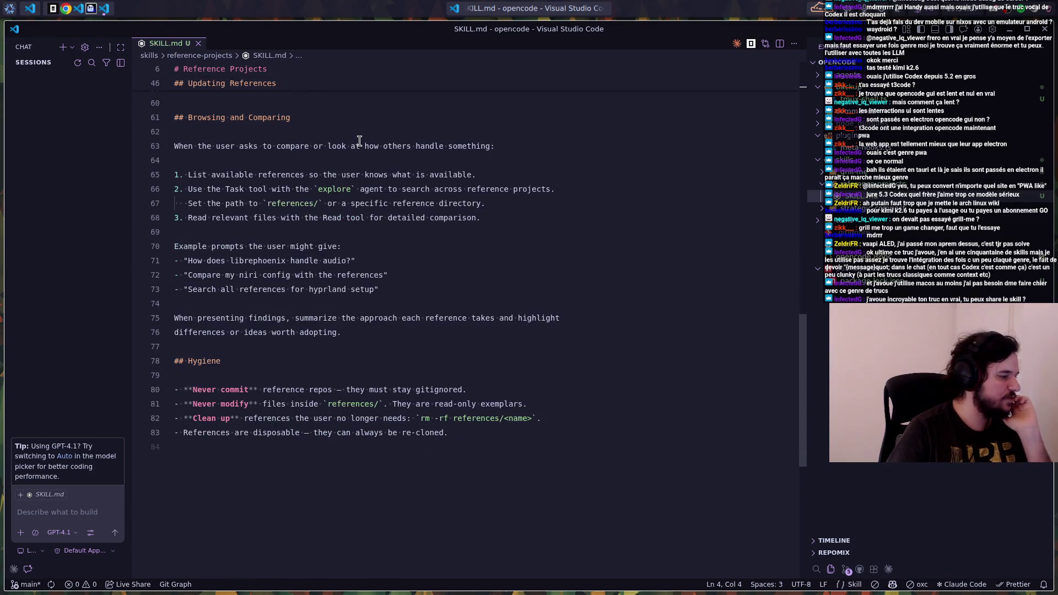
{"action": "scroll", "coordinate": [408, 284], "scroll_direction": "up", "scroll_amount": 12}
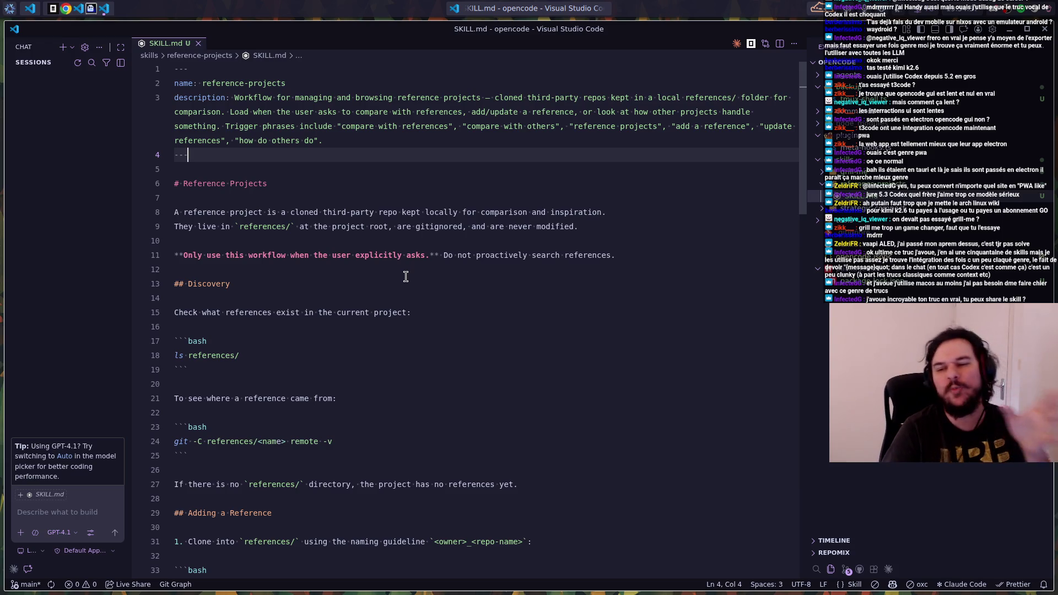
{"action": "left_click", "coordinate": [319, 169]}
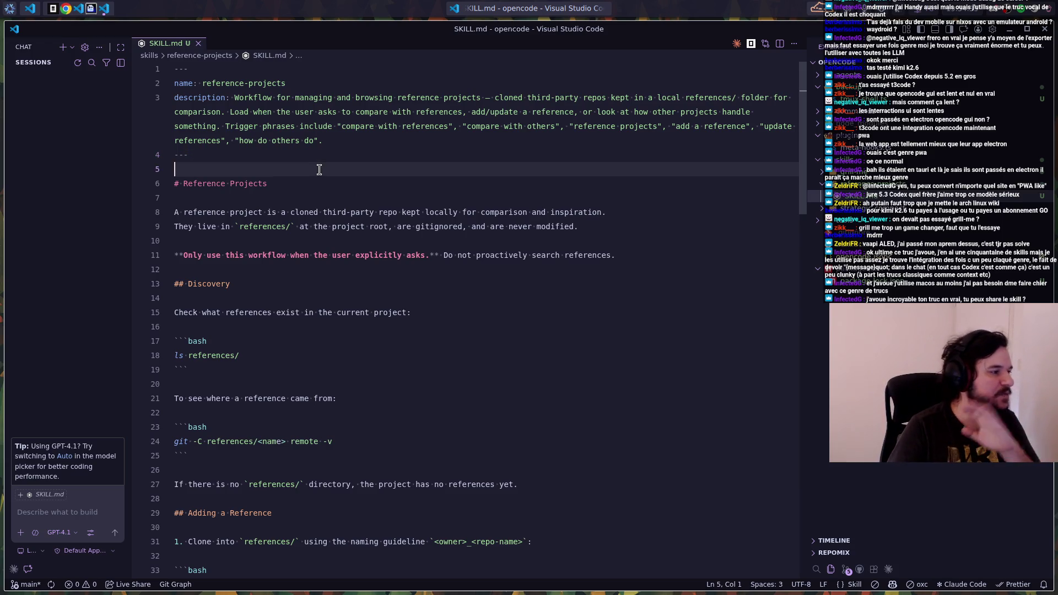
{"action": "left_click", "coordinate": [305, 202]}
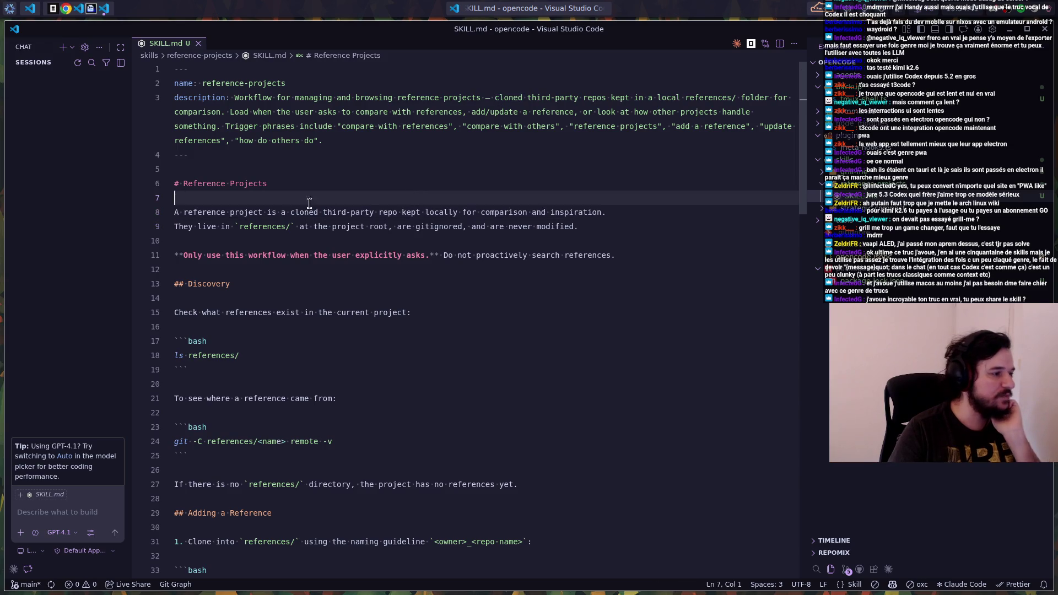
{"action": "left_click", "coordinate": [284, 215]}
{"action": "left_click_drag", "start_coordinate": [379, 212], "coordinate": [611, 215]}
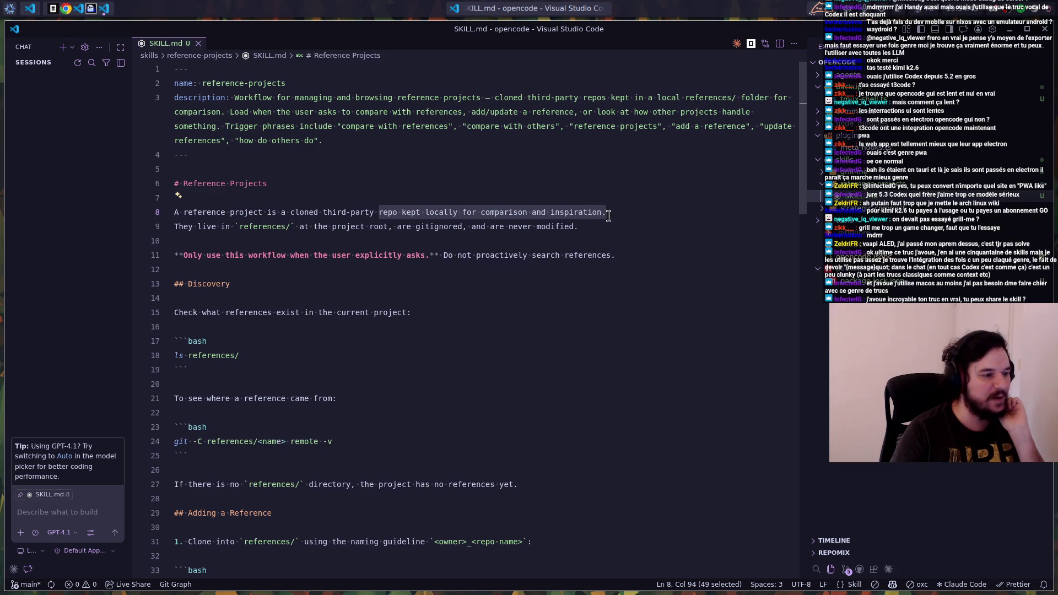
{"action": "left_click", "coordinate": [611, 214]}
Select the lines on where references live, the explicit-request rule, and the Discovery bash blocks.
{"action": "triple_click", "coordinate": [258, 226]}
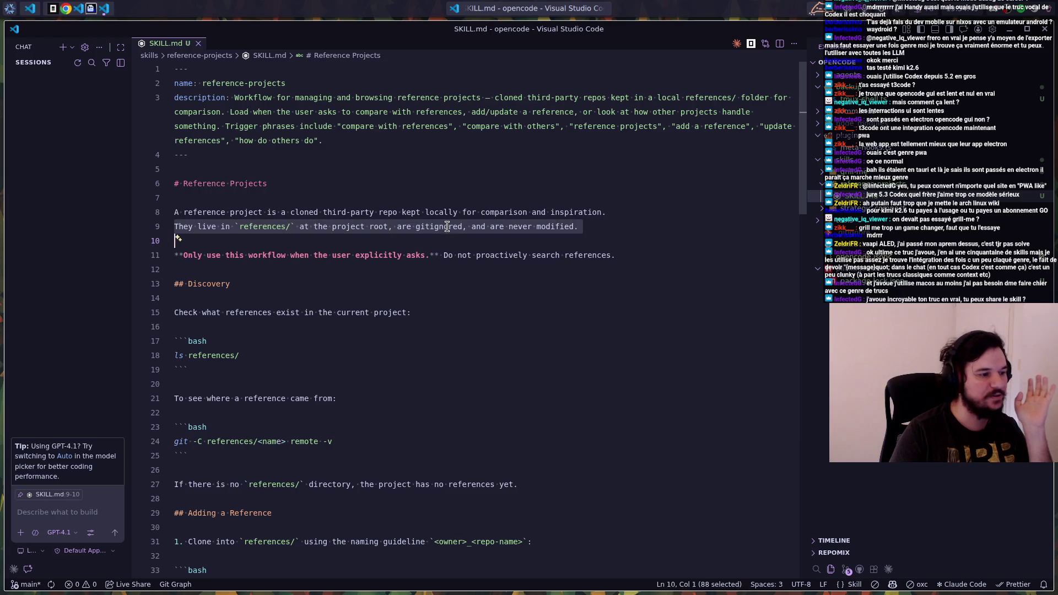
{"action": "left_click", "coordinate": [638, 225]}
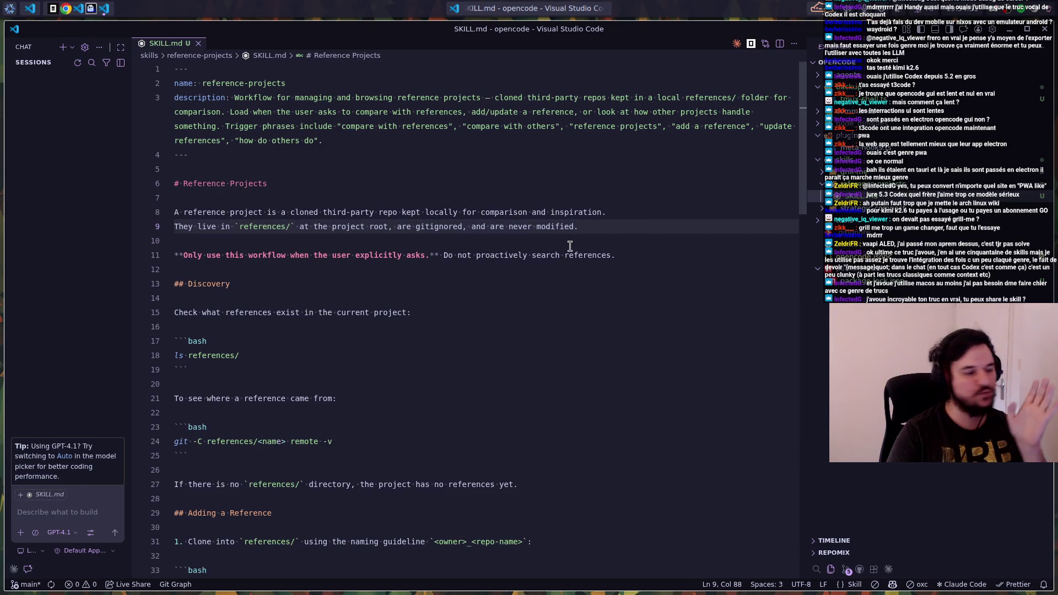
{"action": "triple_click", "coordinate": [408, 256]}
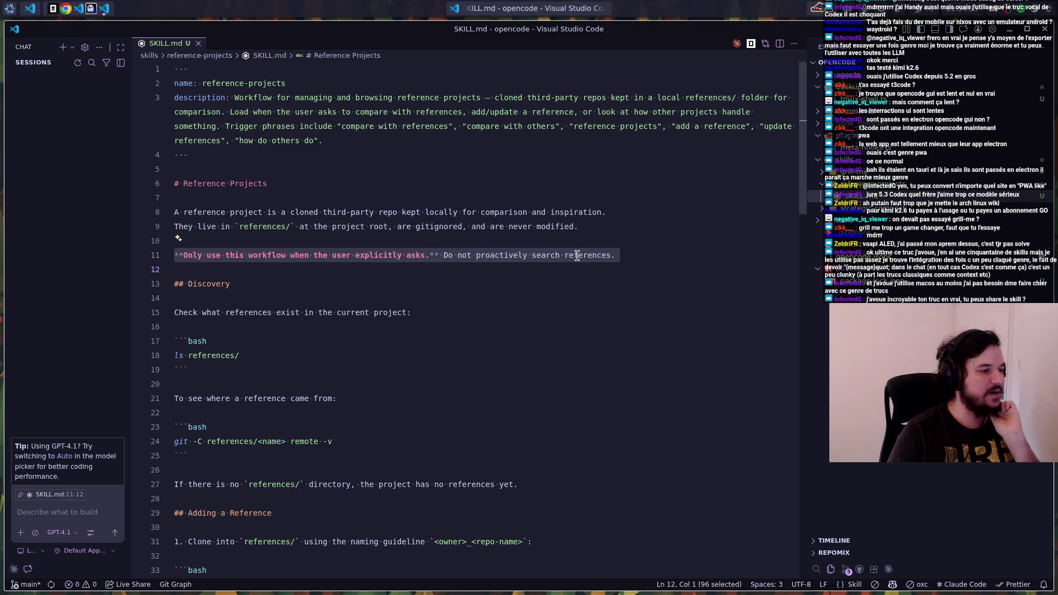
{"action": "scroll", "coordinate": [367, 265], "scroll_direction": "down", "scroll_amount": 2}
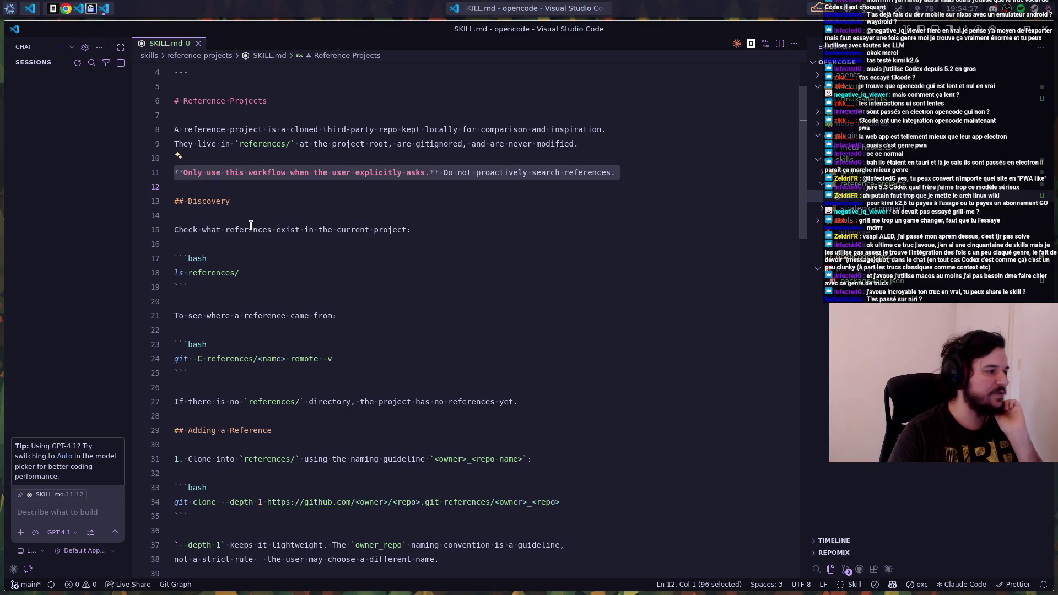
{"action": "triple_click", "coordinate": [321, 231]}
{"action": "left_click", "coordinate": [369, 284]}
{"action": "key", "text": "shift+Up"}
{"action": "key", "text": "shift+Up"}
{"action": "key", "text": "shift+Up"}
{"action": "scroll", "coordinate": [369, 283], "scroll_direction": "down", "scroll_amount": 2}
{"action": "left_click", "coordinate": [263, 284]}
{"action": "key", "text": "shift+Up"}
{"action": "key", "text": "shift+Up"}
{"action": "key", "text": "shift+Home"}
{"action": "scroll", "coordinate": [263, 285], "scroll_direction": "down", "scroll_amount": 2}
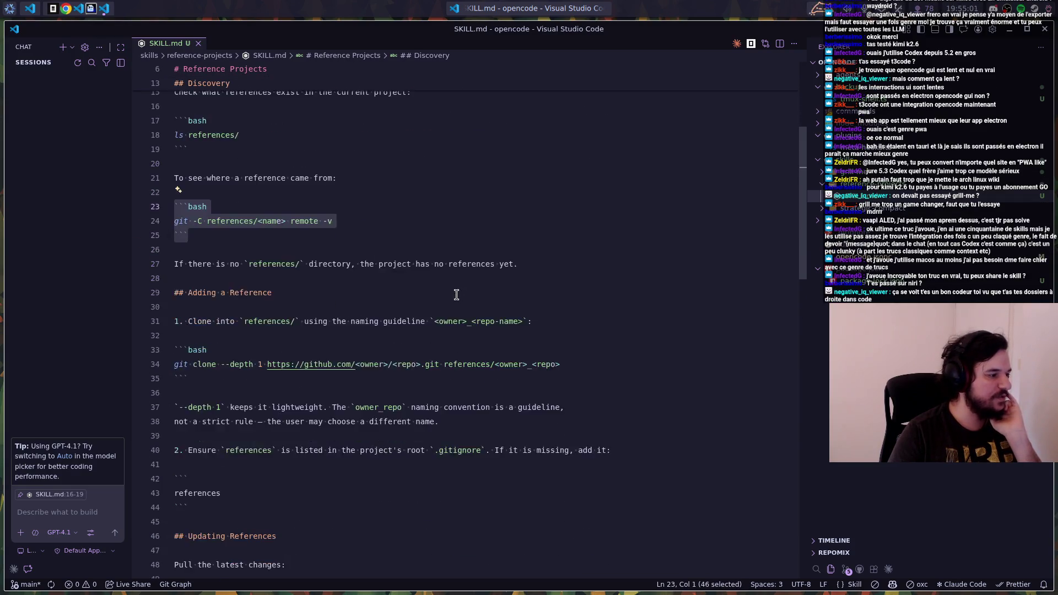
Go over Adding a Reference: the _repo naming guideline, git clone --depth 1 command and its note.
{"action": "left_click", "coordinate": [263, 338]}
{"action": "left_click", "coordinate": [549, 265]}
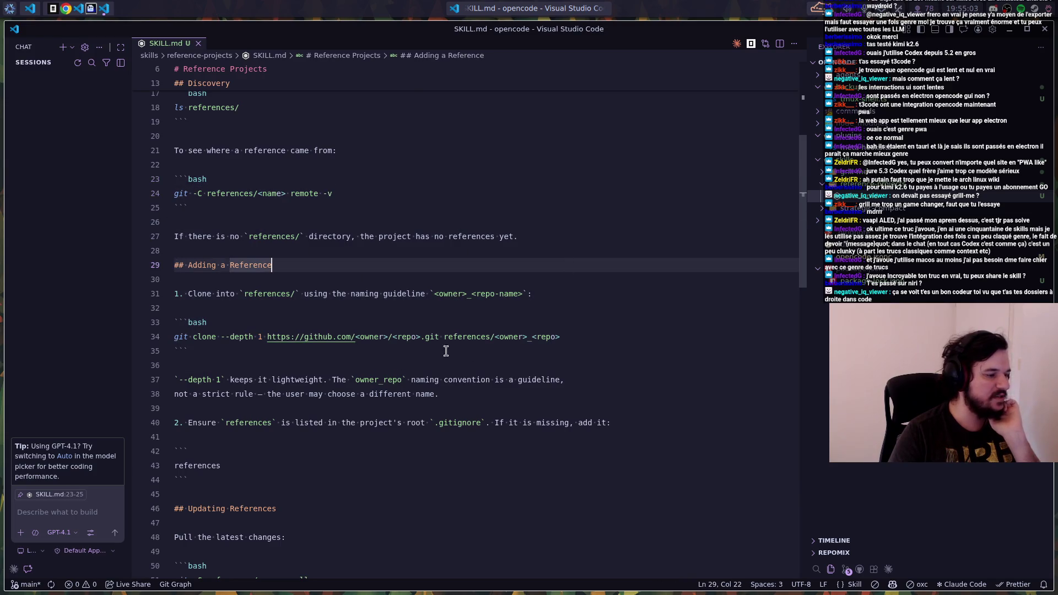
{"action": "scroll", "coordinate": [226, 134], "scroll_direction": "down", "scroll_amount": 1}
{"action": "left_click_drag", "start_coordinate": [524, 266], "coordinate": [432, 263]}
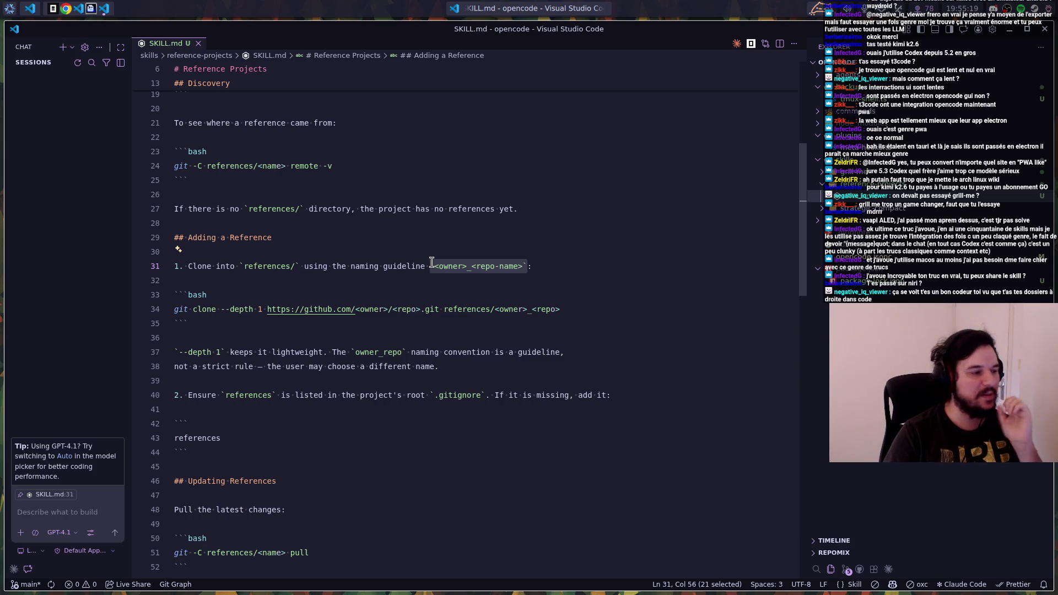
{"action": "left_click", "coordinate": [432, 262]}
{"action": "mouse_move", "coordinate": [467, 266]}
{"action": "left_mouse_down"}
{"action": "mouse_move", "coordinate": [531, 264]}
{"action": "mouse_move", "coordinate": [160, 254]}
{"action": "left_mouse_up"}
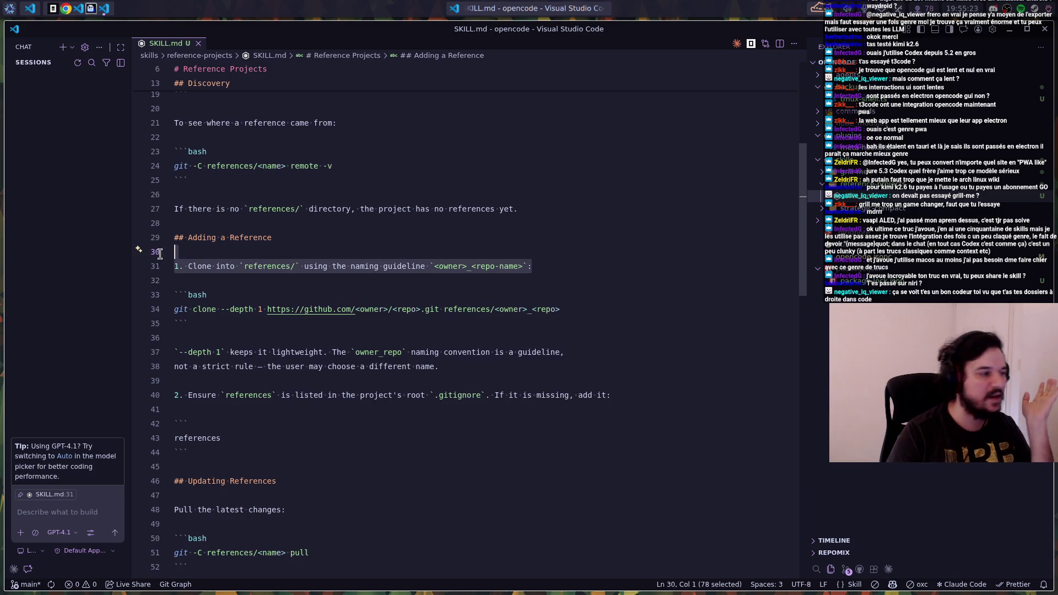
{"action": "scroll", "coordinate": [577, 262], "scroll_direction": "down", "scroll_amount": 1}
{"action": "left_click_drag", "start_coordinate": [200, 298], "coordinate": [151, 268]}
{"action": "left_click", "coordinate": [583, 282]}
{"action": "left_click_drag", "start_coordinate": [583, 282], "coordinate": [174, 282]}
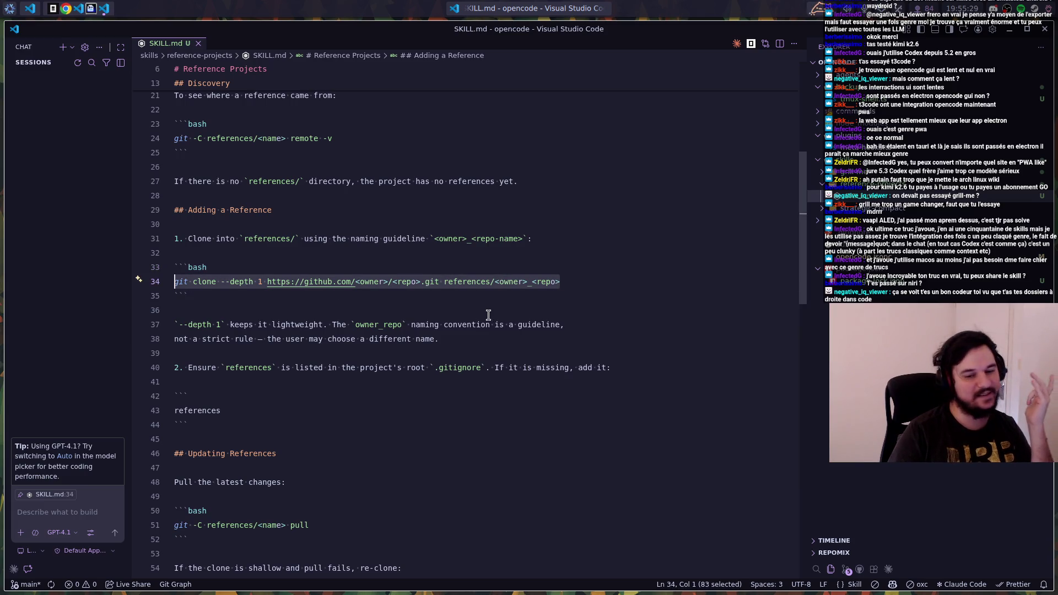
{"action": "scroll", "coordinate": [462, 317], "scroll_direction": "down", "scroll_amount": 2}
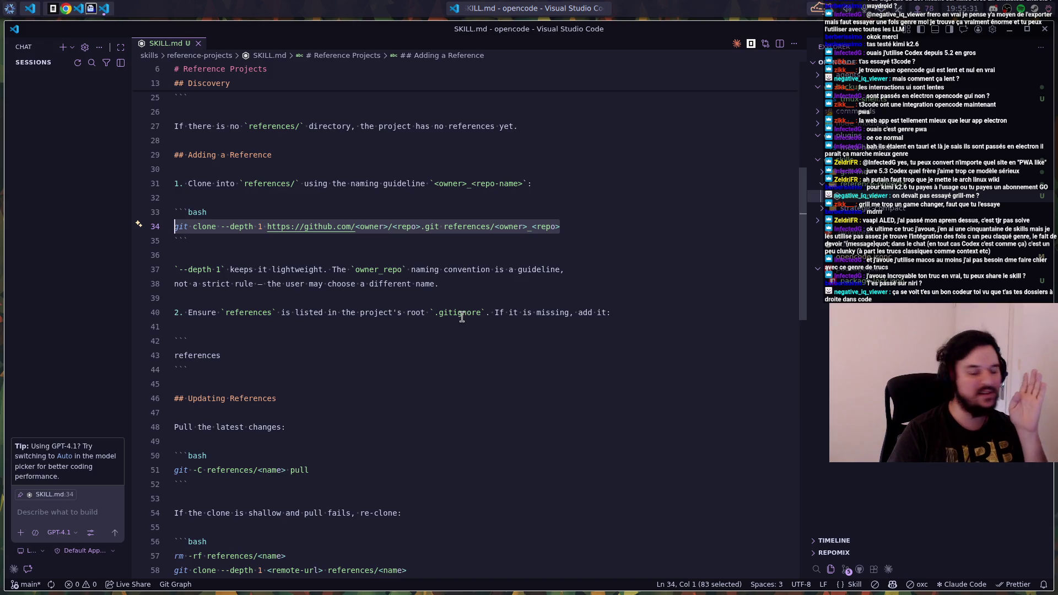
{"action": "mouse_move", "coordinate": [233, 255]}
{"action": "left_mouse_down"}
{"action": "mouse_move", "coordinate": [275, 270]}
{"action": "mouse_move", "coordinate": [465, 286]}
{"action": "mouse_move", "coordinate": [421, 274]}
{"action": "mouse_move", "coordinate": [104, 263]}
{"action": "left_mouse_up"}
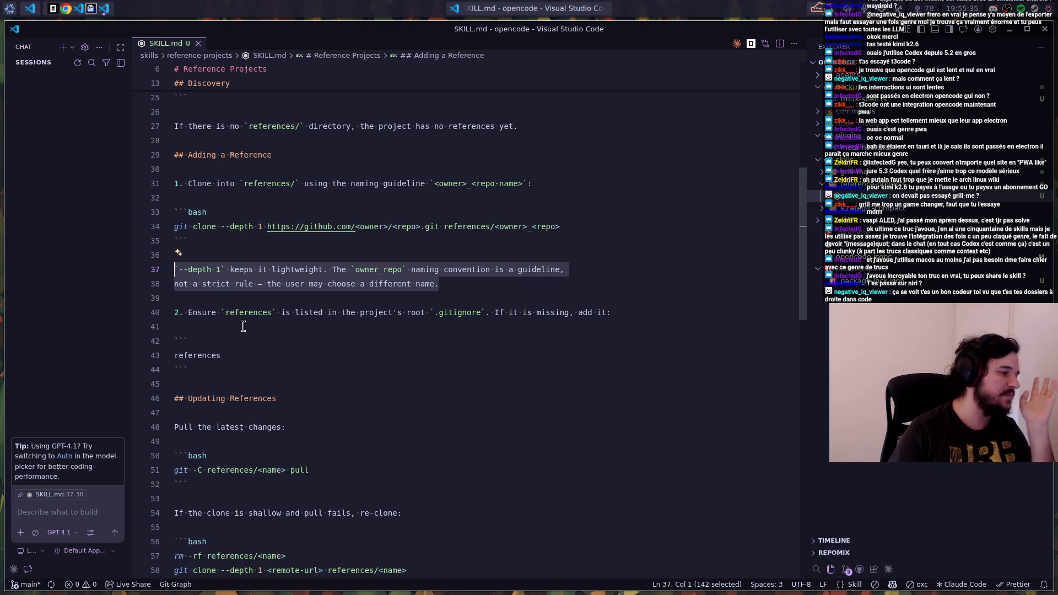
Check the .gitignore line and Hygiene section, then select all of SKILL.md with Ctrl+A.
{"action": "left_click", "coordinate": [160, 310]}
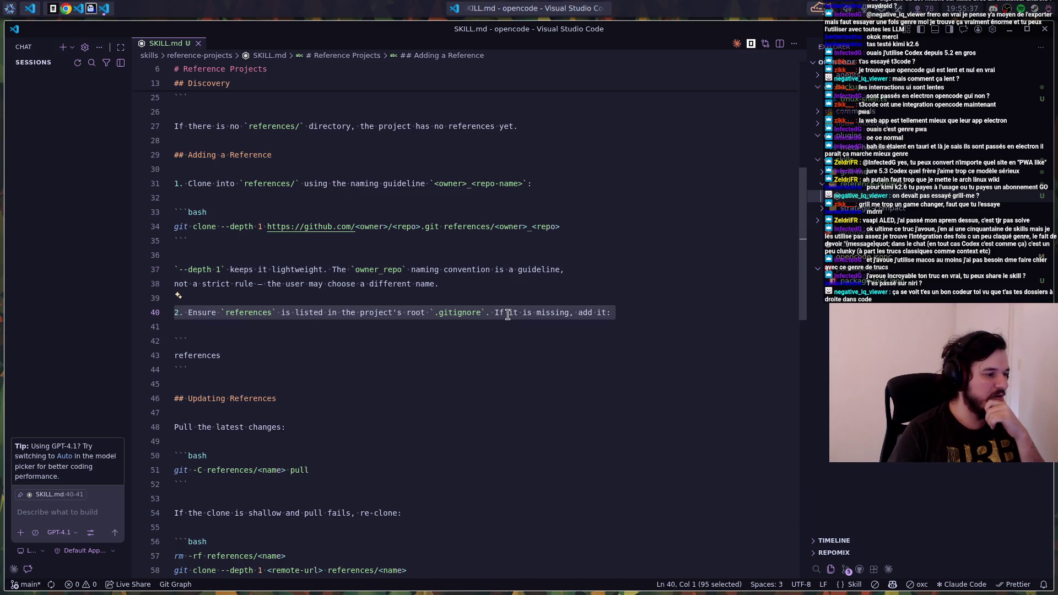
{"action": "left_click", "coordinate": [649, 314]}
{"action": "scroll", "coordinate": [224, 300], "scroll_direction": "down", "scroll_amount": 2}
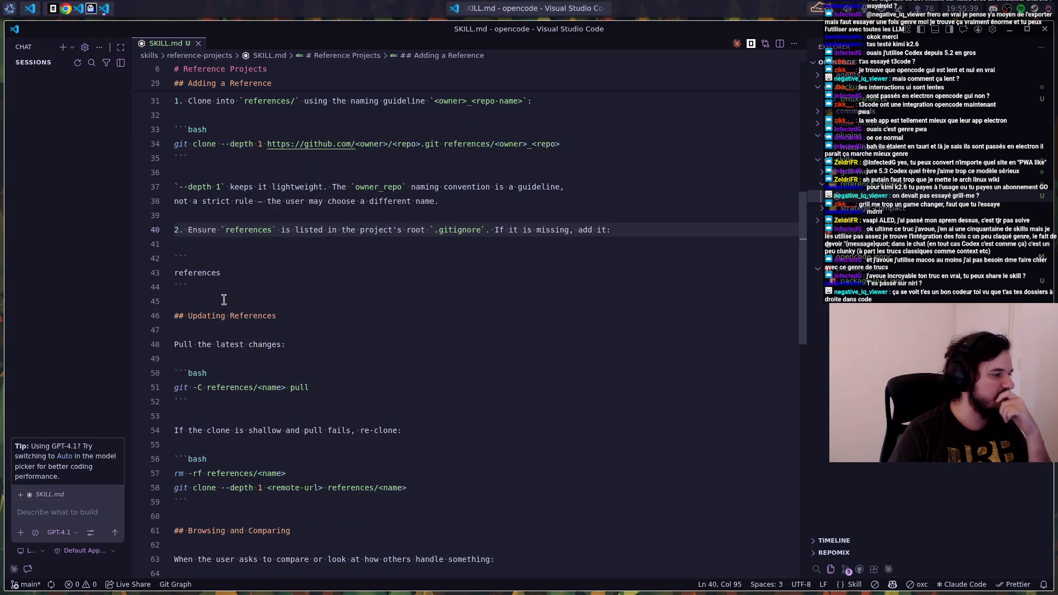
{"action": "scroll", "coordinate": [224, 300], "scroll_direction": "down", "scroll_amount": 3}
{"action": "scroll", "coordinate": [324, 251], "scroll_direction": "down", "scroll_amount": 7}
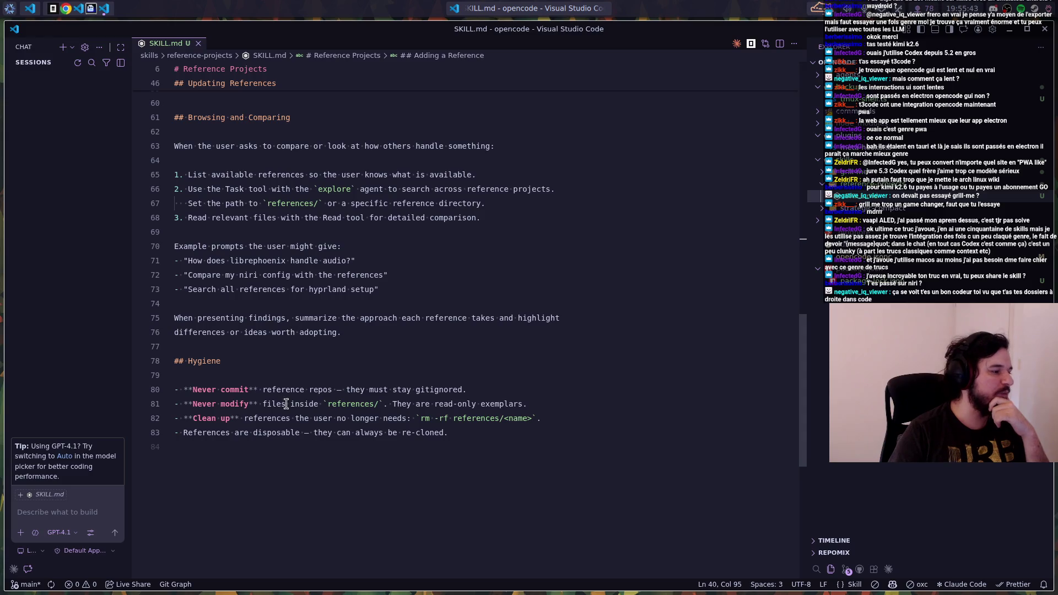
{"action": "left_click", "coordinate": [425, 441]}
{"action": "scroll", "coordinate": [496, 473], "scroll_direction": "up", "scroll_amount": 13}
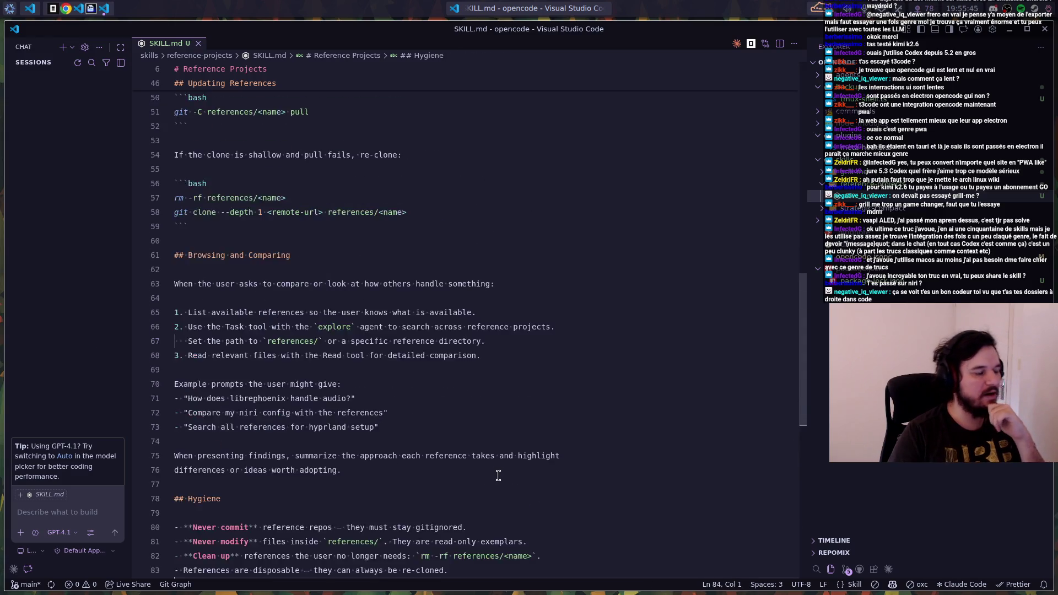
{"action": "scroll", "coordinate": [498, 476], "scroll_direction": "up", "scroll_amount": 6}
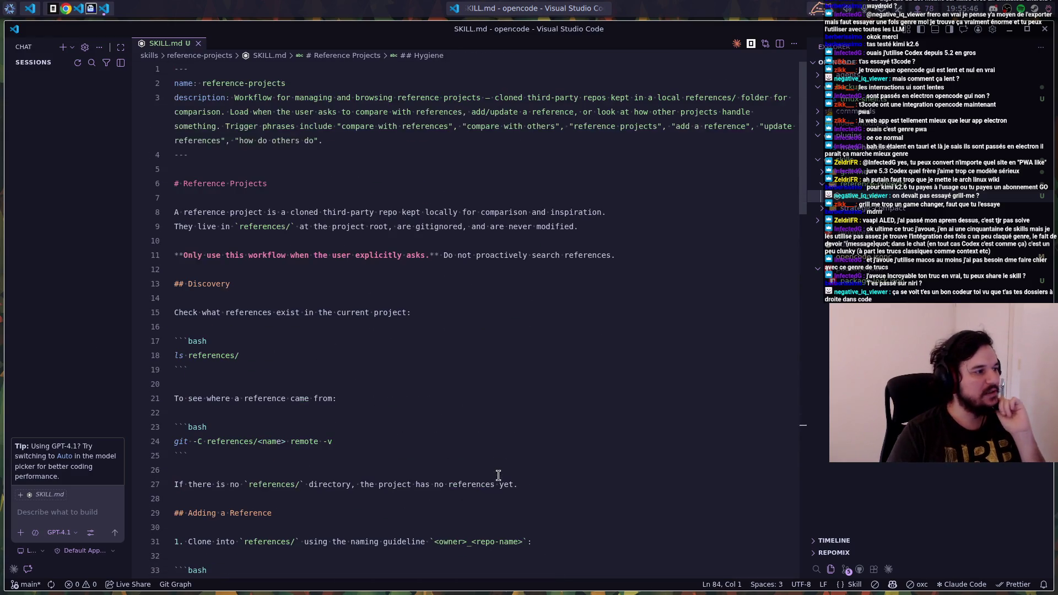
{"action": "left_click", "coordinate": [574, 413]}
{"action": "key", "text": "ctrl+a"}
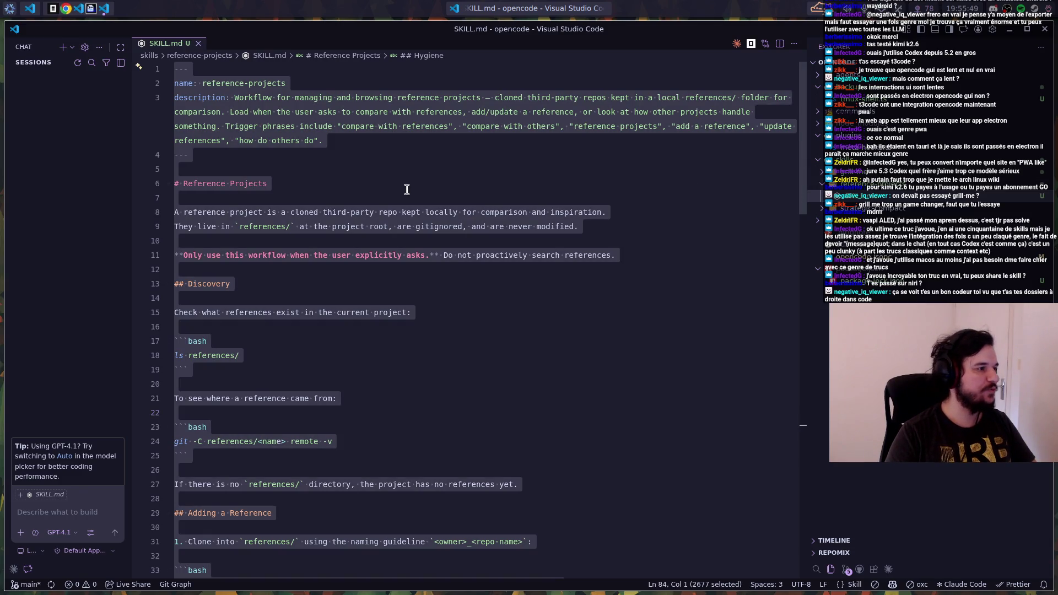
Google 'gist github' in a new Chrome tab and open GitHub Gist's new-gist page.
{"action": "left_click", "coordinate": [65, 8]}
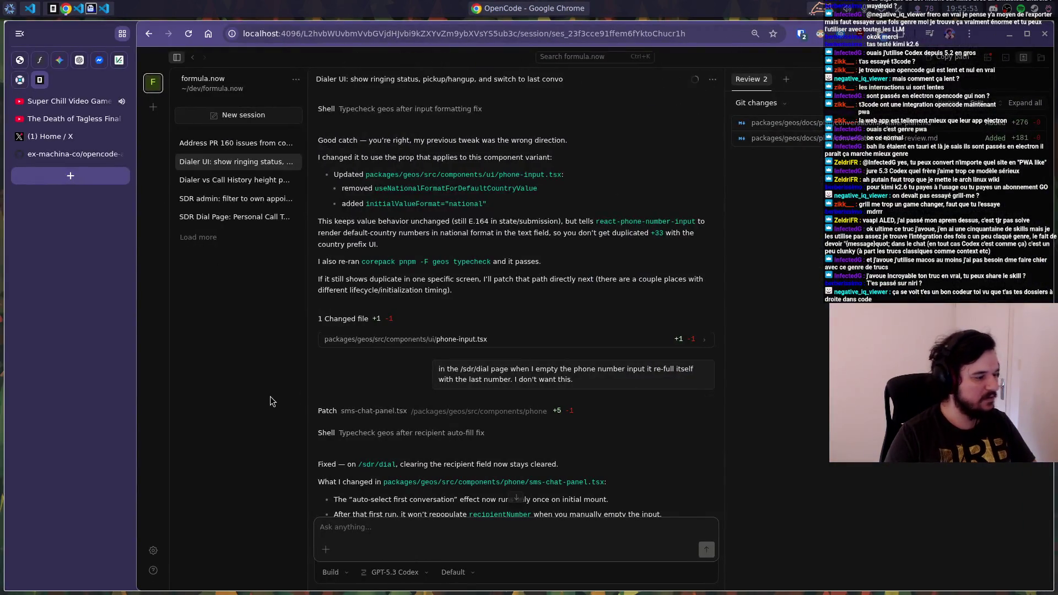
{"action": "key", "text": "ctrl+t"}
{"action": "type", "text": "gist"}
{"action": "key", "text": "Return"}
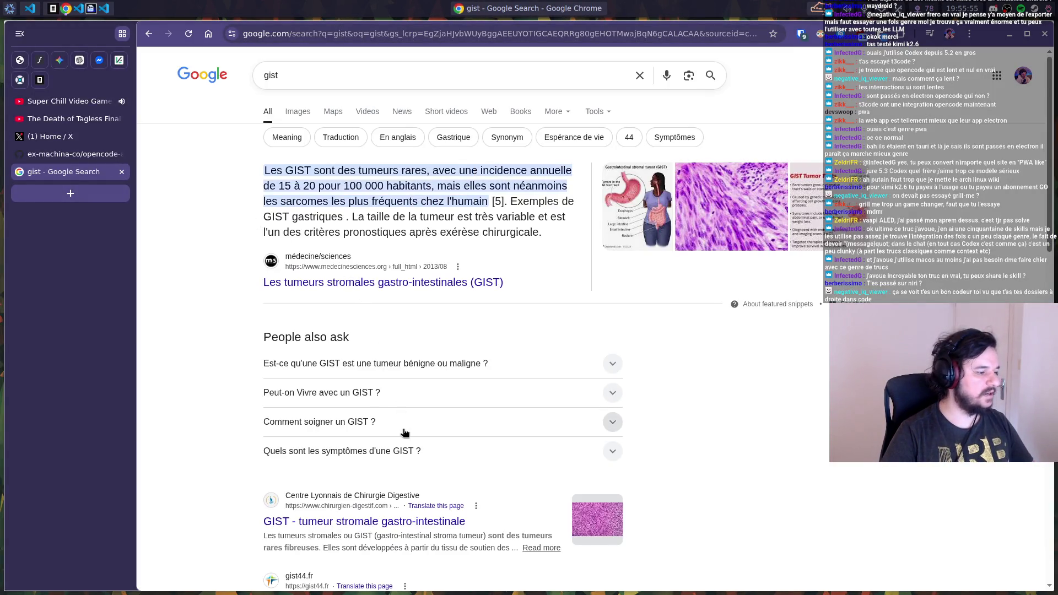
{"action": "left_click", "coordinate": [338, 81]}
{"action": "type", "text": "github"}
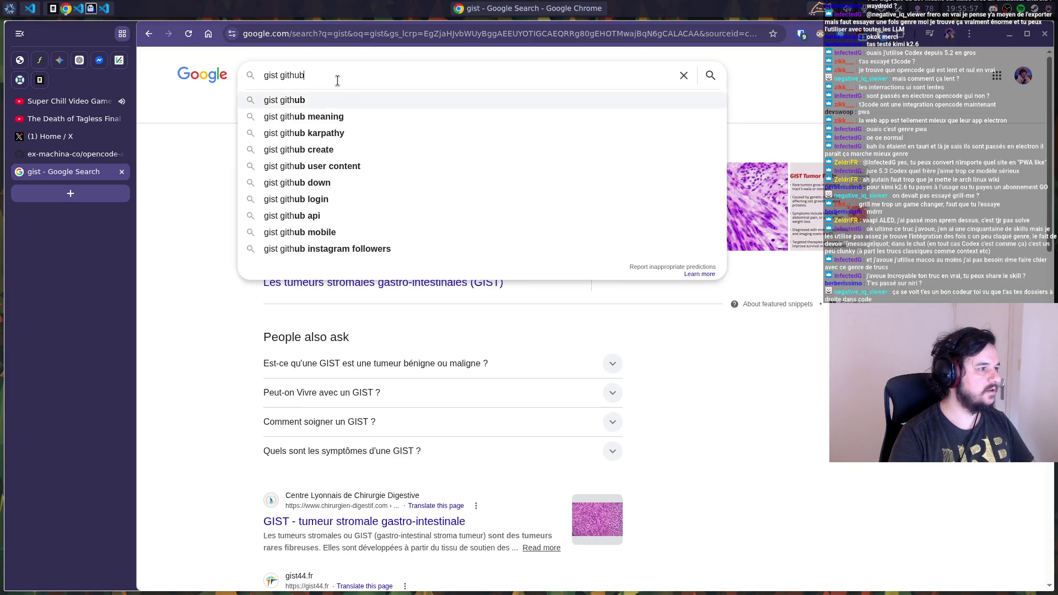
{"action": "key", "text": "Return"}
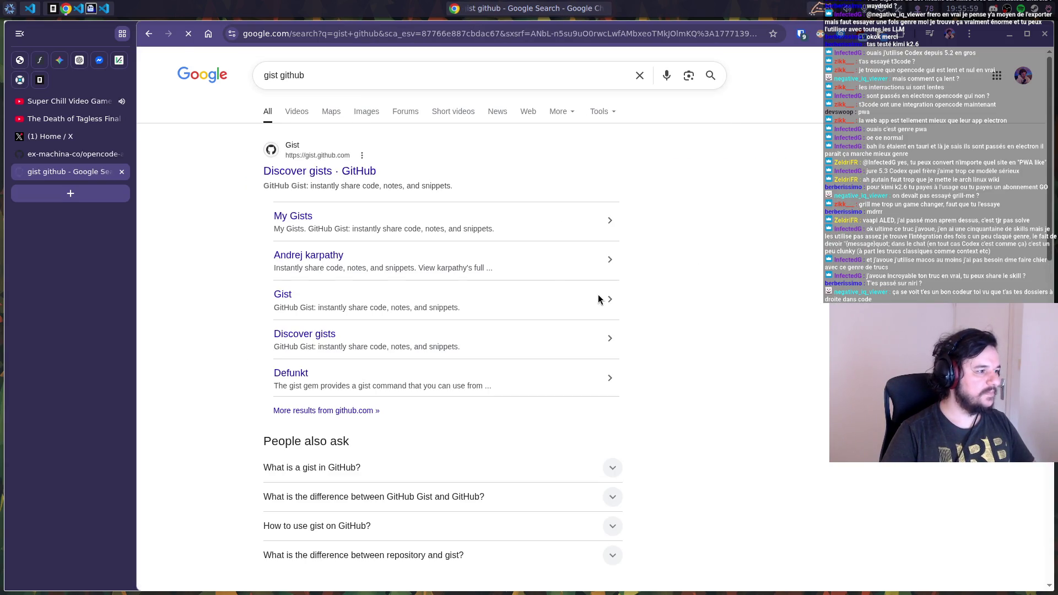
{"action": "left_click", "coordinate": [600, 300]}
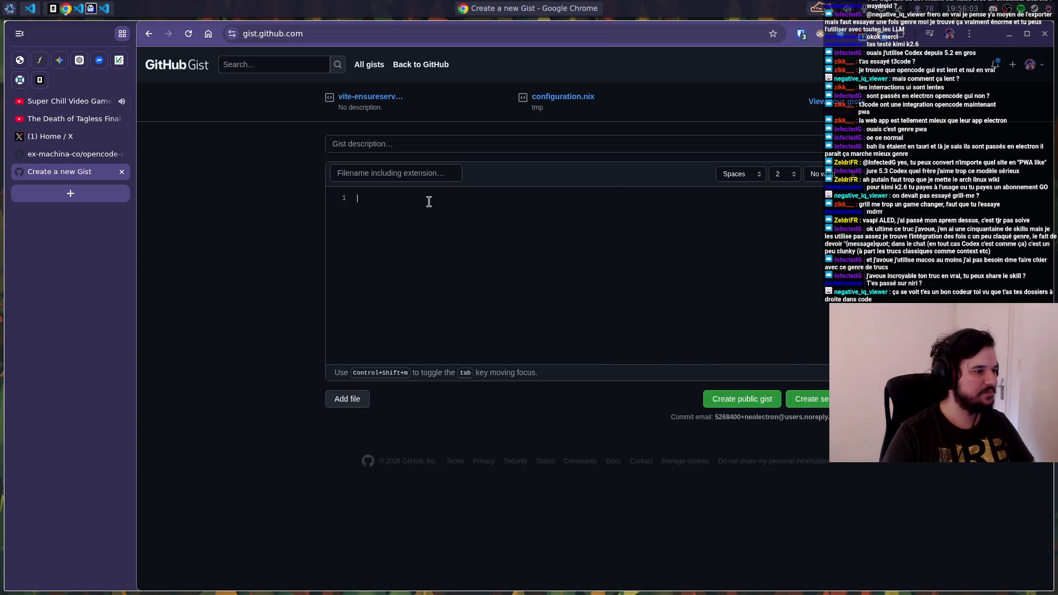
Paste the SKILL.md text as gist content and name the file reference-project-SKILL.md.
{"action": "key", "text": "ctrl+v"}
{"action": "left_click", "coordinate": [419, 174]}
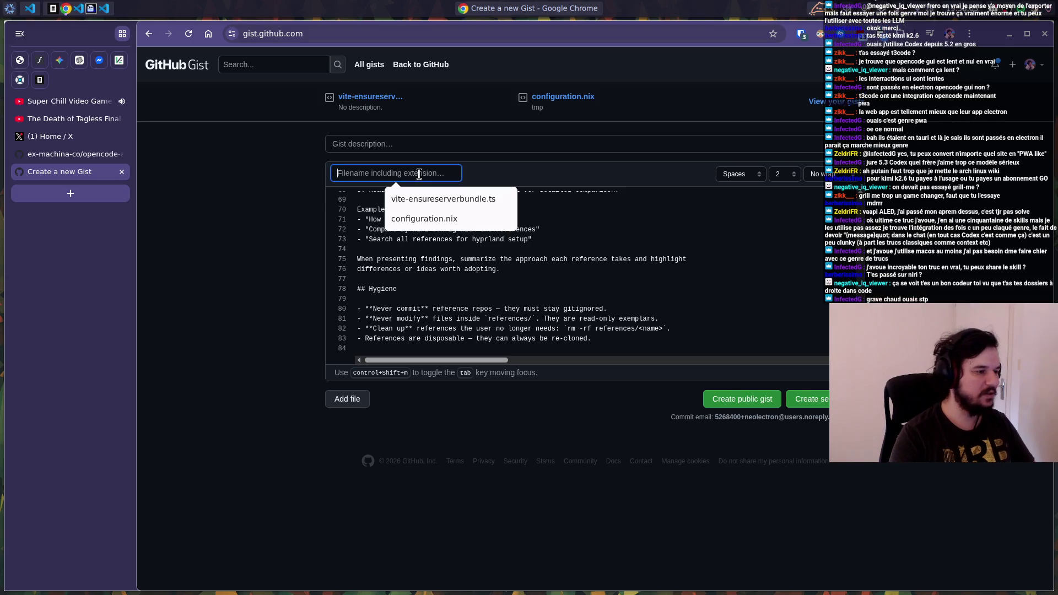
{"action": "type", "text": "REFE"}
{"action": "key", "text": "BackSpace"}
{"action": "type", "text": "reference-project-SKILL.md"}
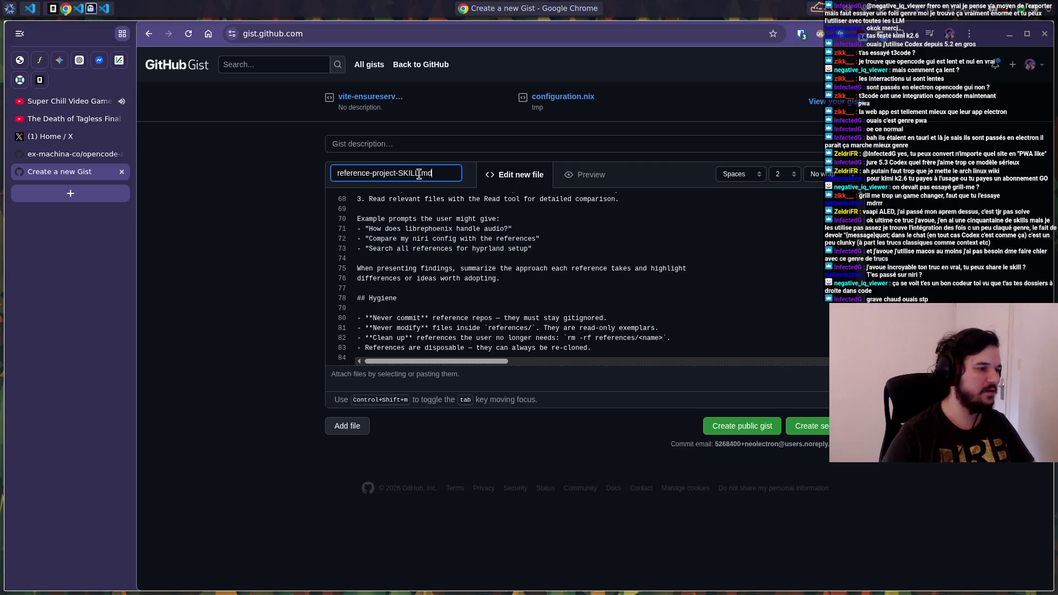
Add the description 'Agent skill to manage / compare reference projects' and create the gist.
{"action": "left_click", "coordinate": [639, 267]}
{"action": "scroll", "coordinate": [638, 267], "scroll_direction": "up", "scroll_amount": 7}
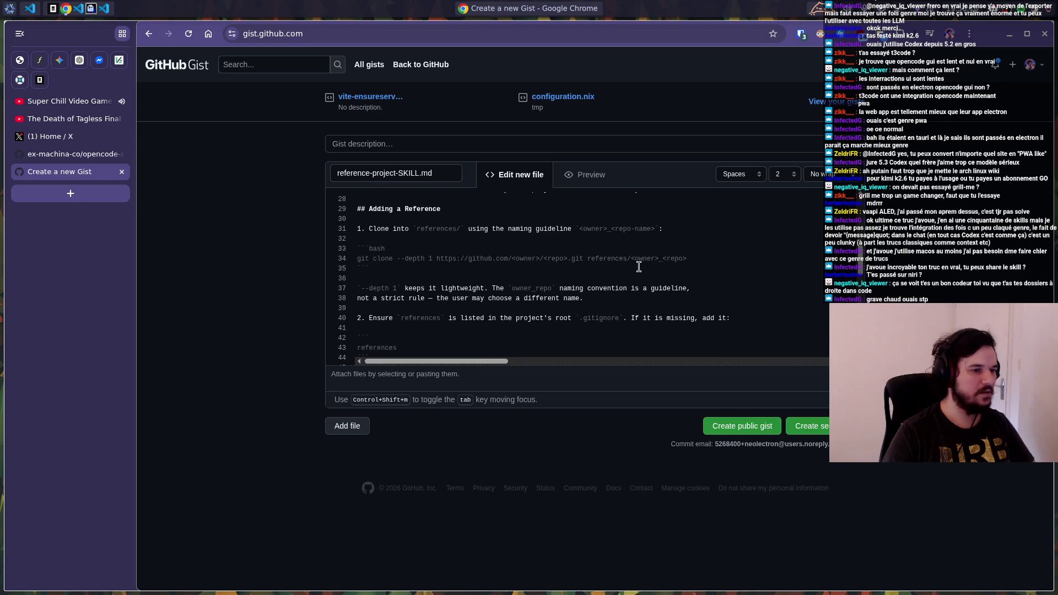
{"action": "left_click", "coordinate": [484, 146]}
{"action": "type", "text": "Agent skill to manage reference projects"}
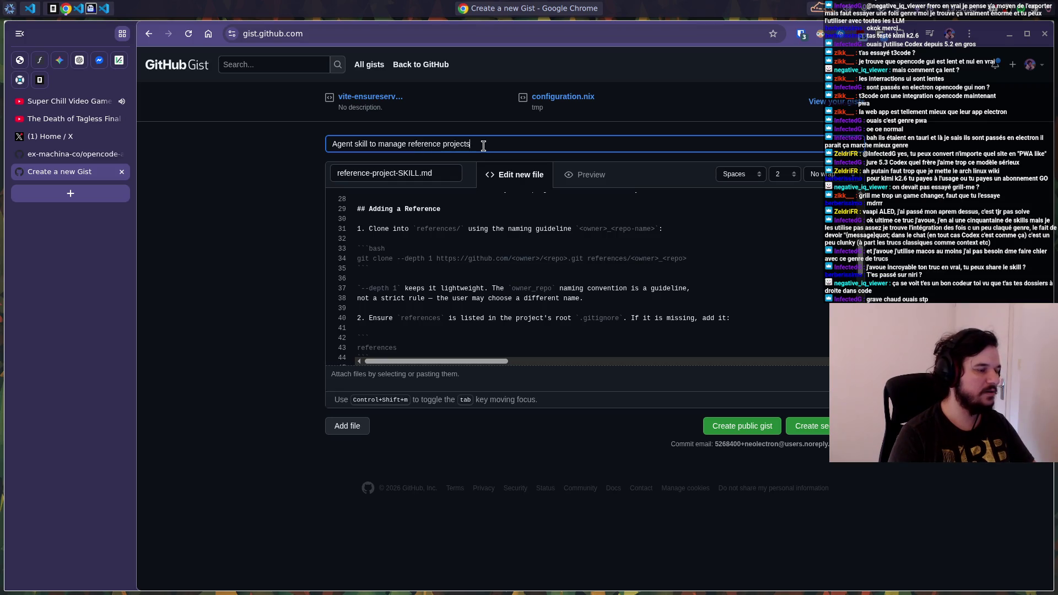
{"action": "type", "text": "/ compare"}
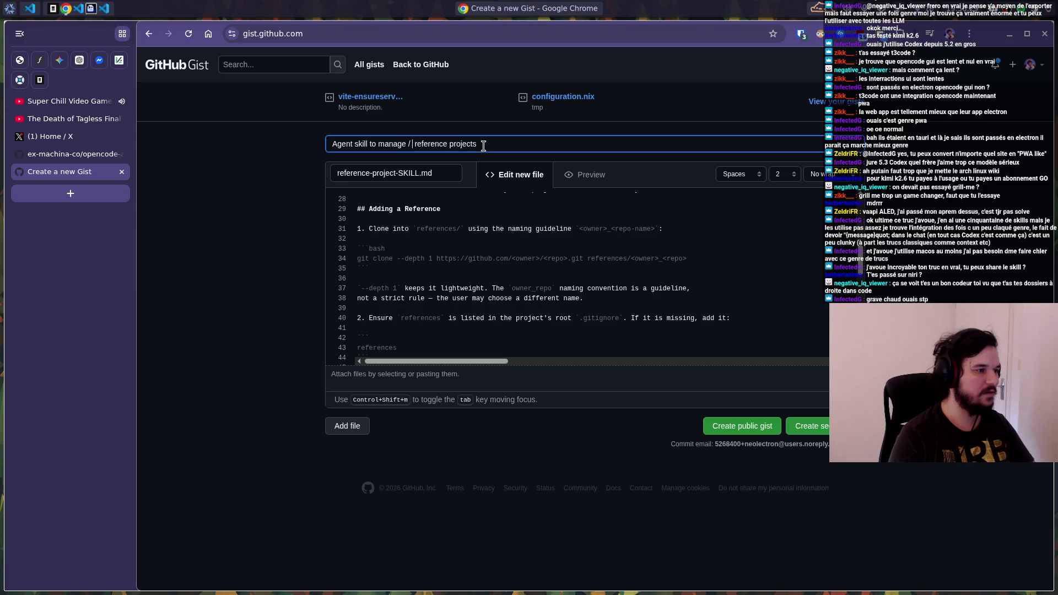
{"action": "key", "text": "ctrl+Return"}
Copy the published gist's URL from the address bar.
{"action": "key", "text": "ctrl+l"}
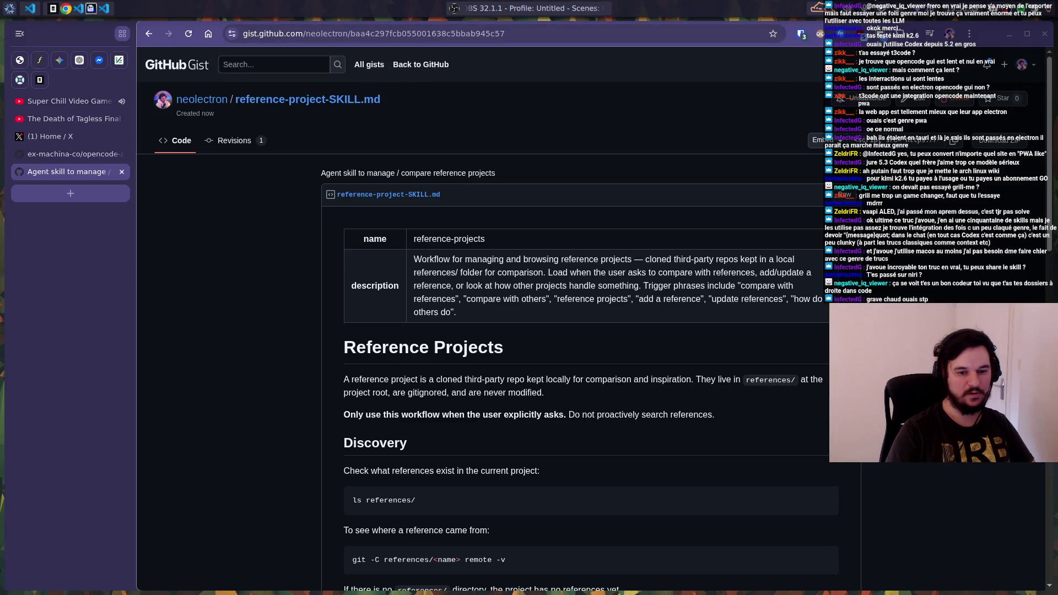
{"action": "key", "text": "alt+Tab"}
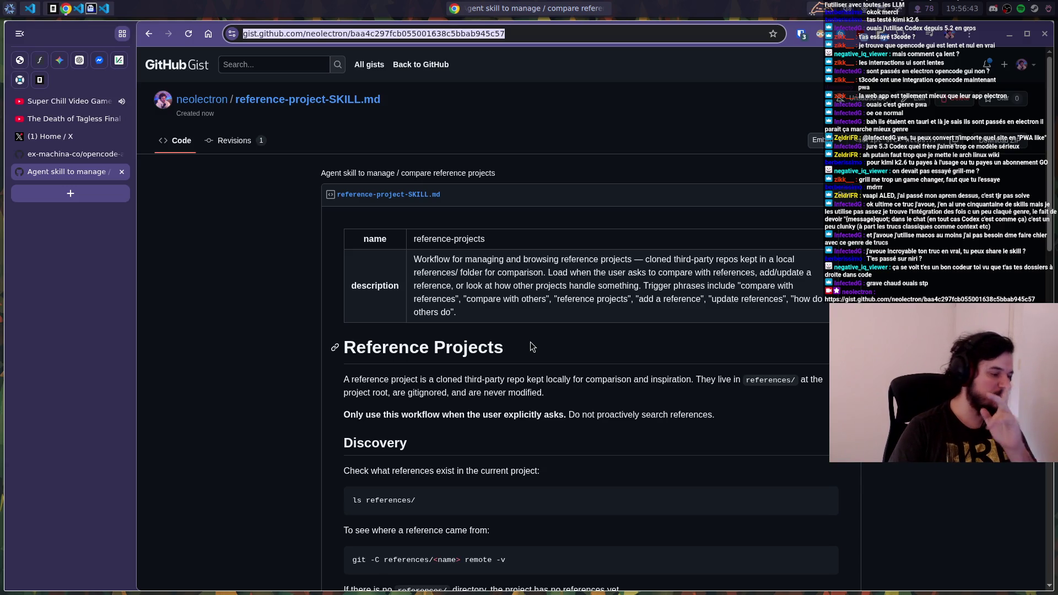
{"action": "left_click", "coordinate": [304, 325]}
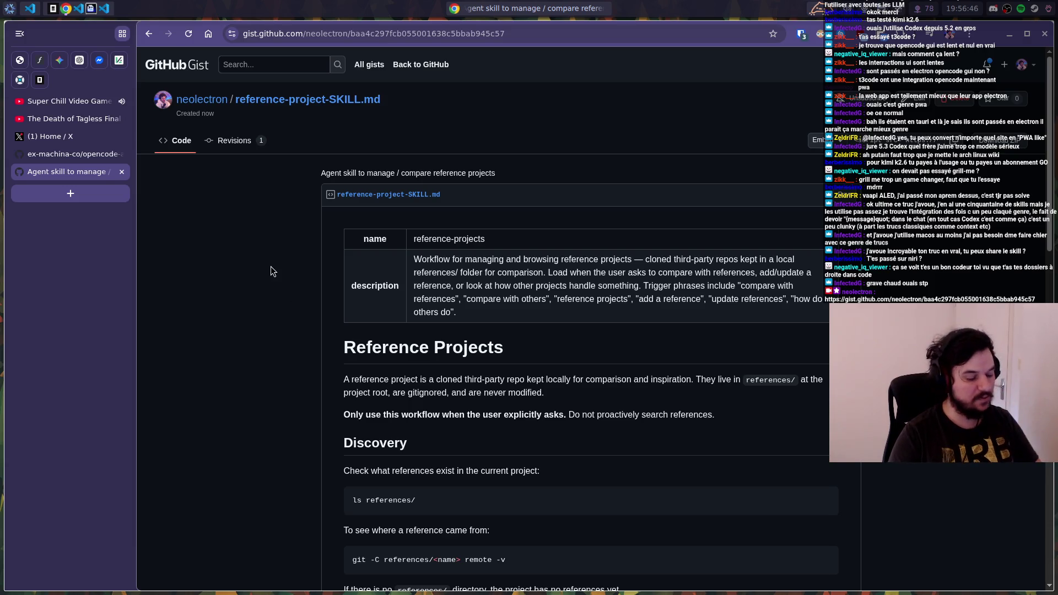
{"action": "key", "text": "ctrl+t"}
Open the accountability repository, check its .github/workflows update date, then return to the GitHub Feed.
{"action": "type", "text": "ac"}
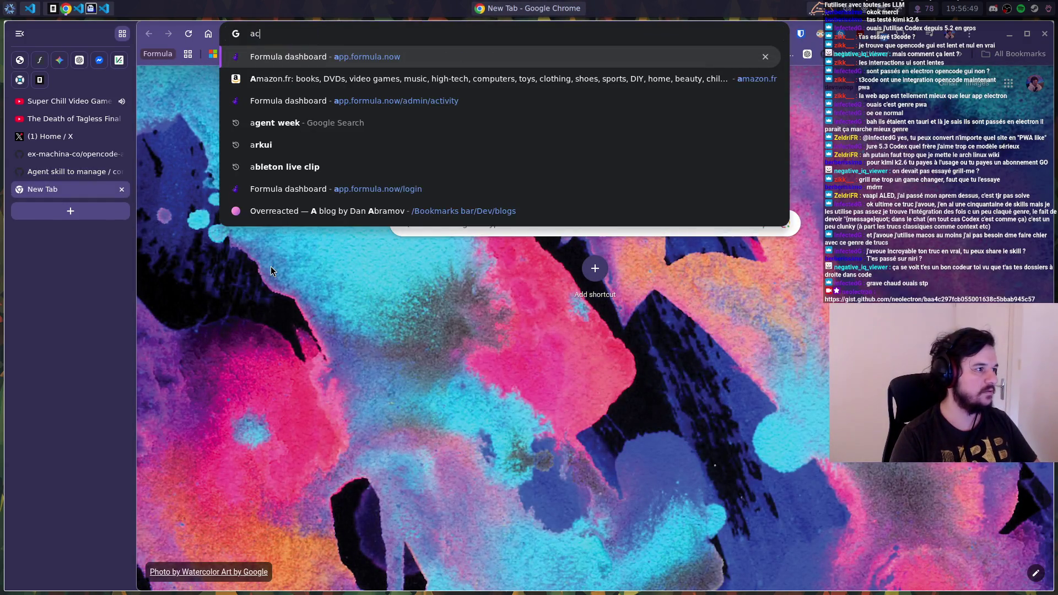
{"action": "type", "text": "count"}
{"action": "key", "text": "Return"}
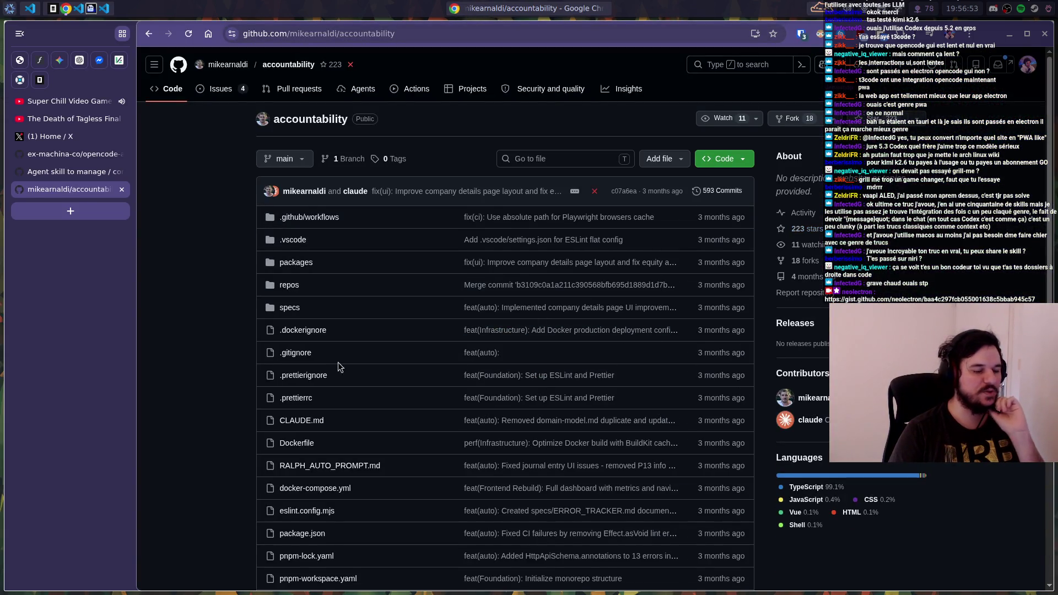
{"action": "scroll", "coordinate": [339, 367], "scroll_direction": "down", "scroll_amount": 5}
{"action": "scroll", "coordinate": [309, 330], "scroll_direction": "up", "scroll_amount": 5}
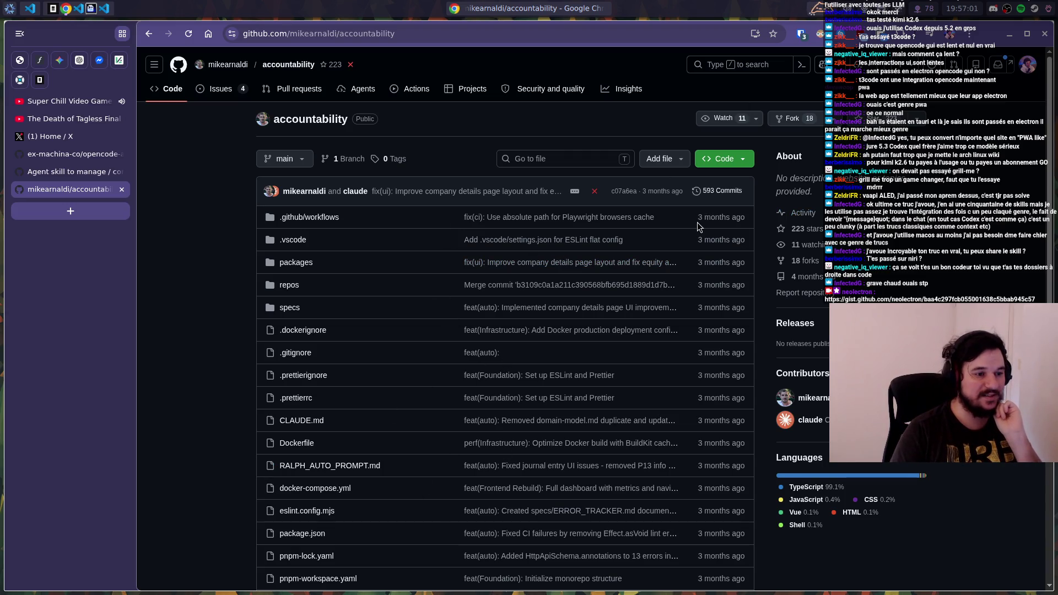
{"action": "left_click_drag", "start_coordinate": [698, 225], "coordinate": [744, 216]}
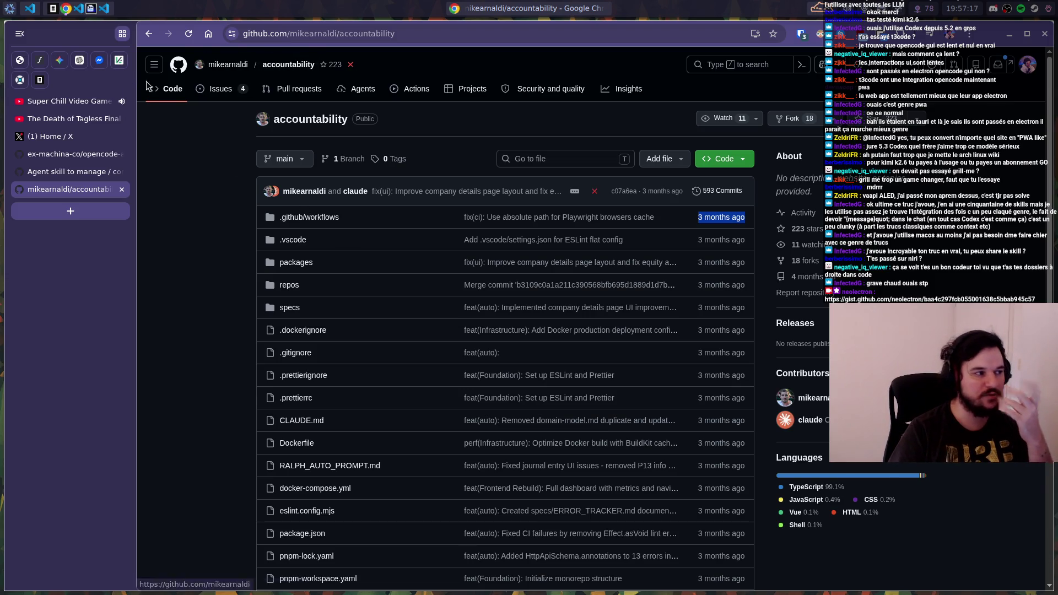
{"action": "left_click", "coordinate": [178, 65]}
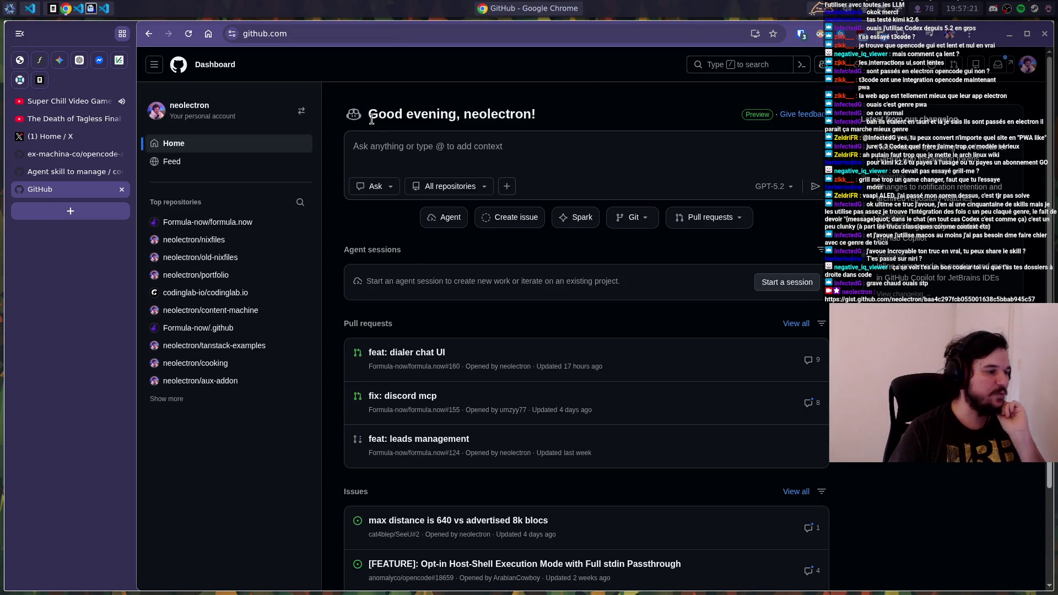
{"action": "left_click", "coordinate": [225, 165]}
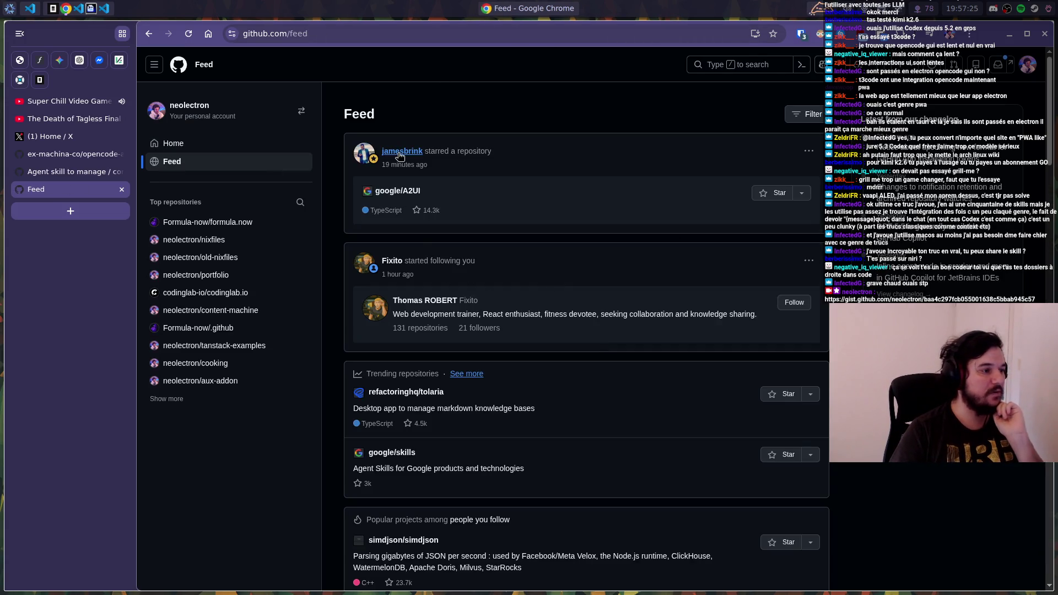
Scroll down the GitHub feed and load older activity with More.
{"action": "scroll", "coordinate": [611, 180], "scroll_direction": "down", "scroll_amount": 3}
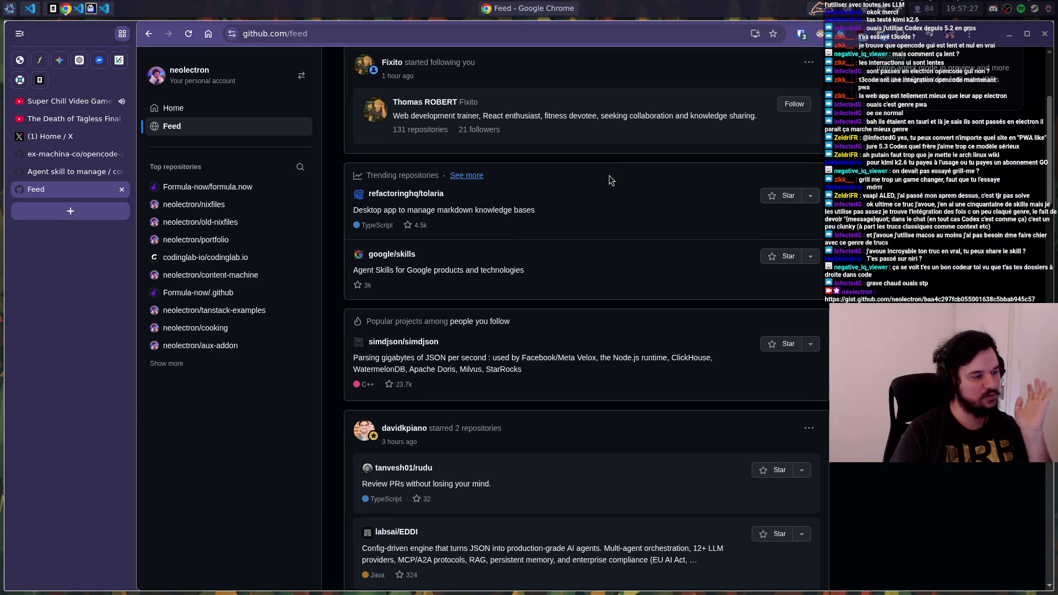
{"action": "left_click", "coordinate": [331, 32]}
{"action": "left_click", "coordinate": [333, 31]}
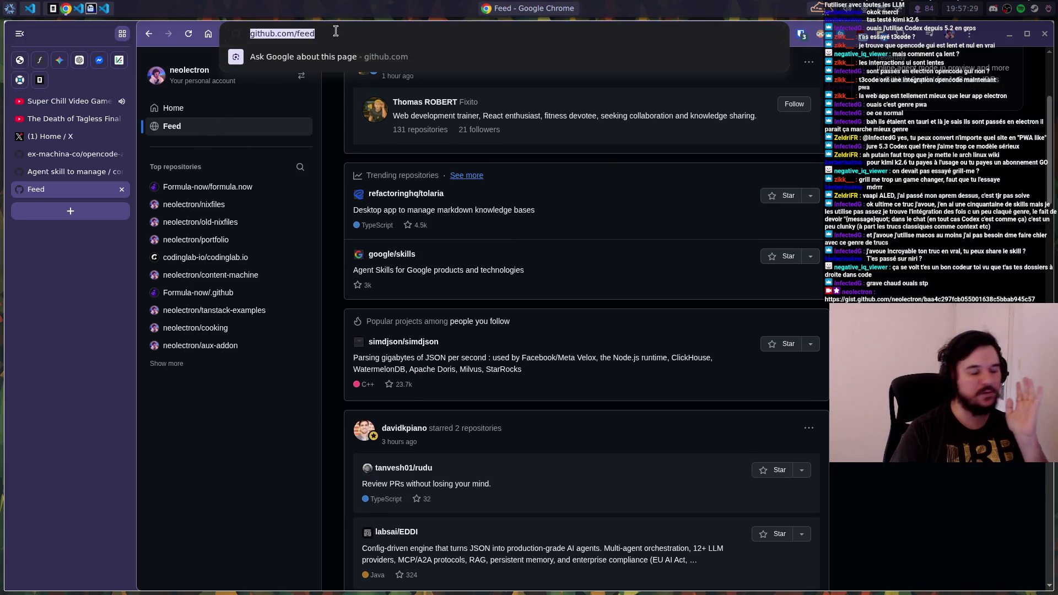
{"action": "left_click", "coordinate": [841, 260]}
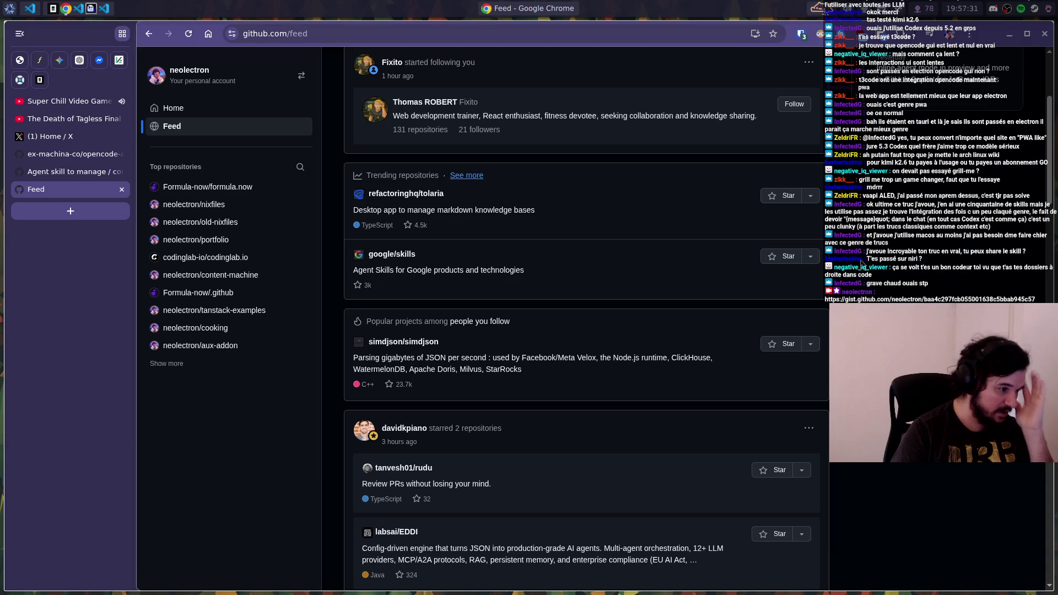
{"action": "scroll", "coordinate": [397, 231], "scroll_direction": "down", "scroll_amount": 4}
{"action": "scroll", "coordinate": [471, 221], "scroll_direction": "down", "scroll_amount": 5}
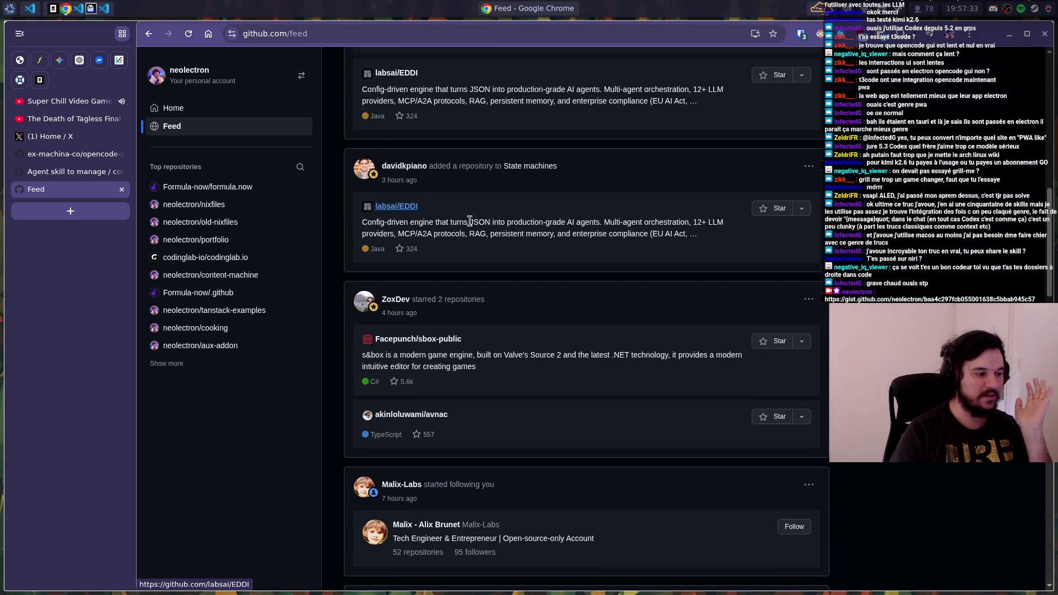
{"action": "scroll", "coordinate": [560, 229], "scroll_direction": "down", "scroll_amount": 5}
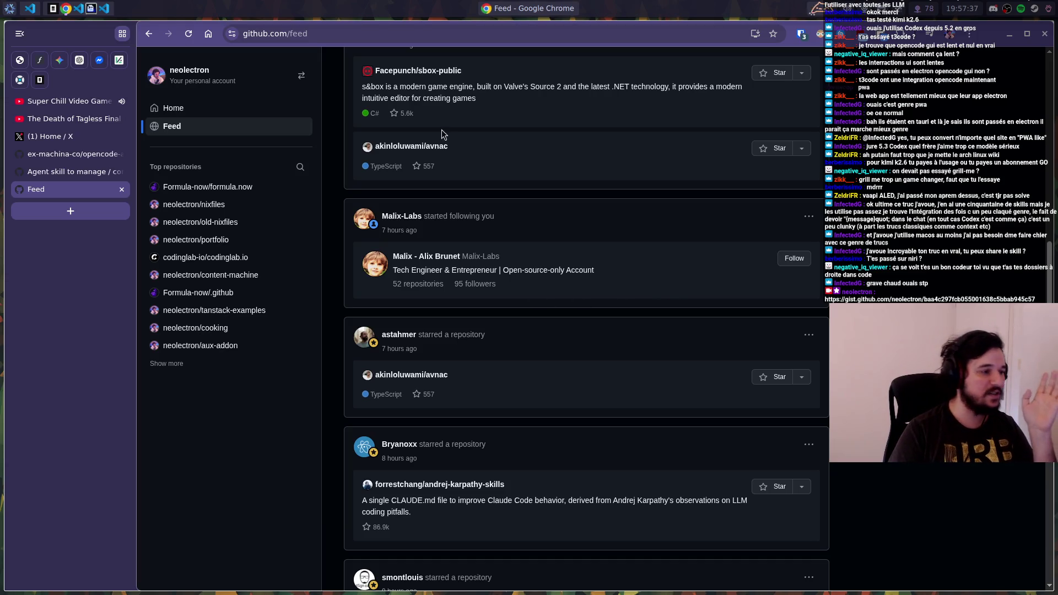
{"action": "scroll", "coordinate": [689, 291], "scroll_direction": "down", "scroll_amount": 3}
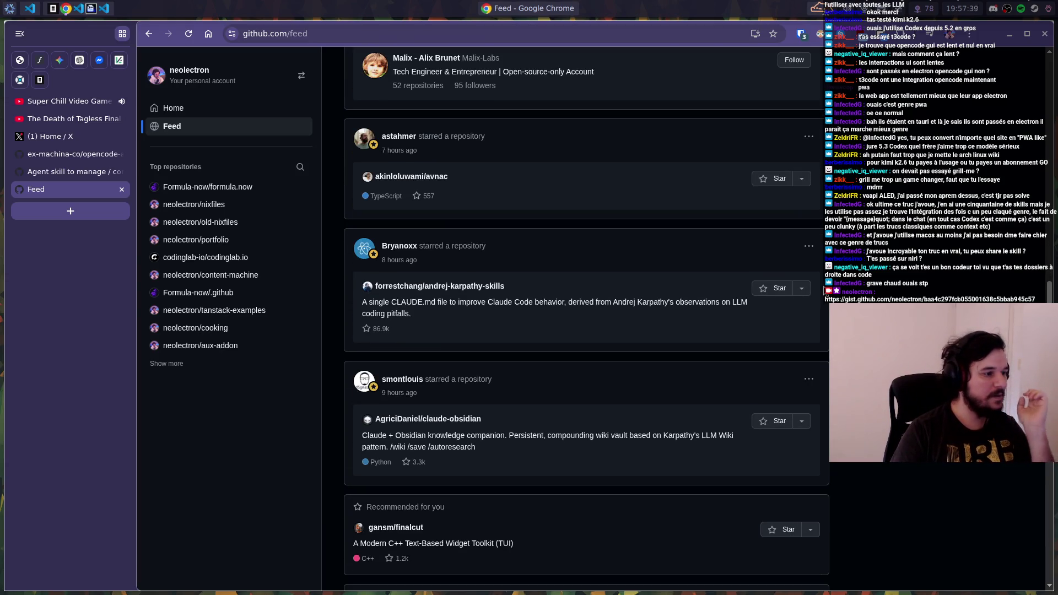
{"action": "scroll", "coordinate": [477, 270], "scroll_direction": "down", "scroll_amount": 5}
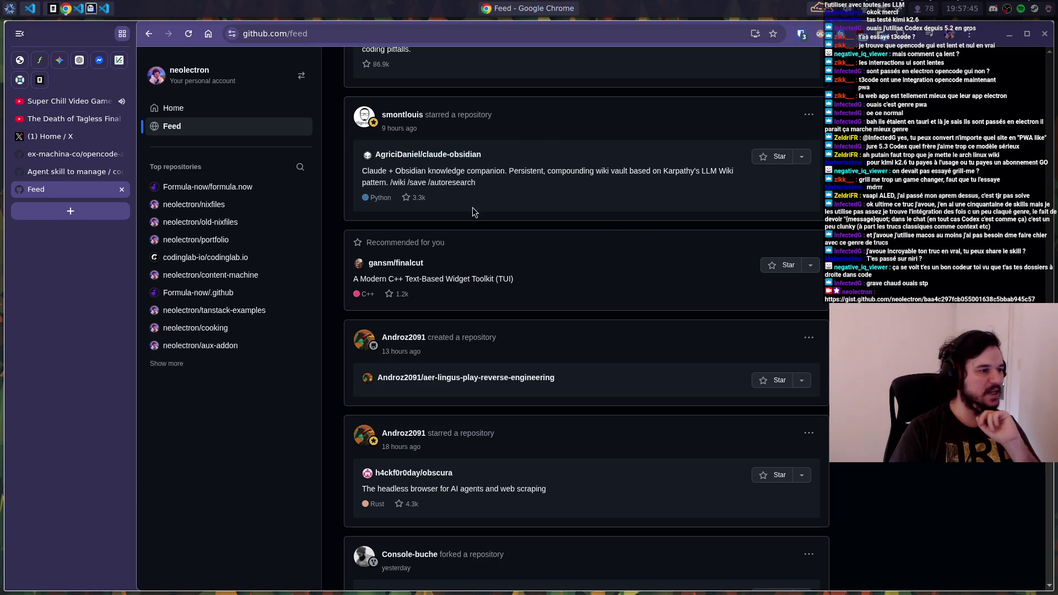
{"action": "scroll", "coordinate": [474, 215], "scroll_direction": "down", "scroll_amount": 2}
{"action": "scroll", "coordinate": [584, 301], "scroll_direction": "down", "scroll_amount": 1}
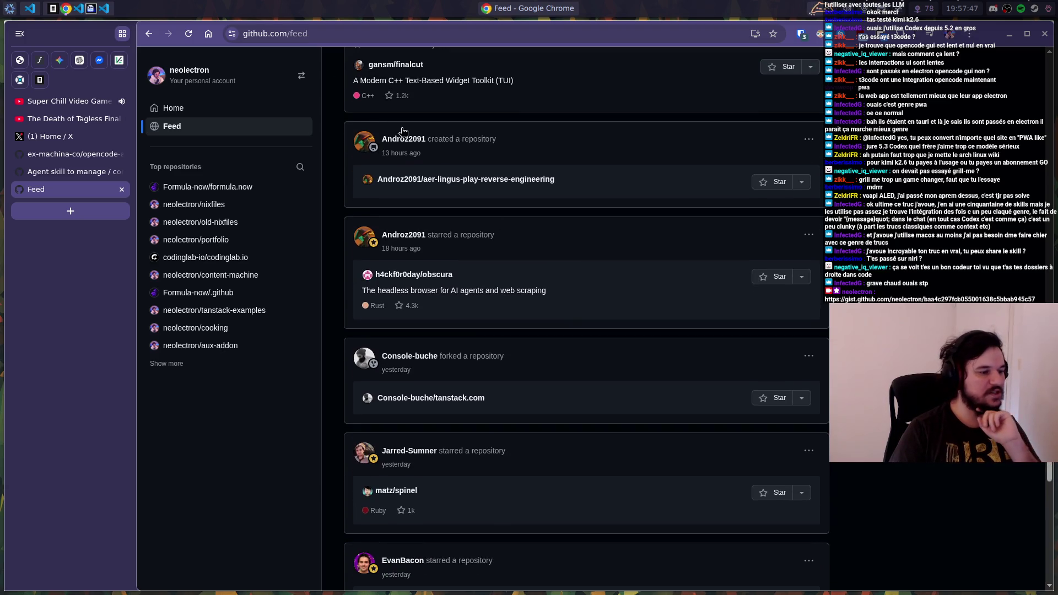
{"action": "scroll", "coordinate": [623, 211], "scroll_direction": "down", "scroll_amount": 4}
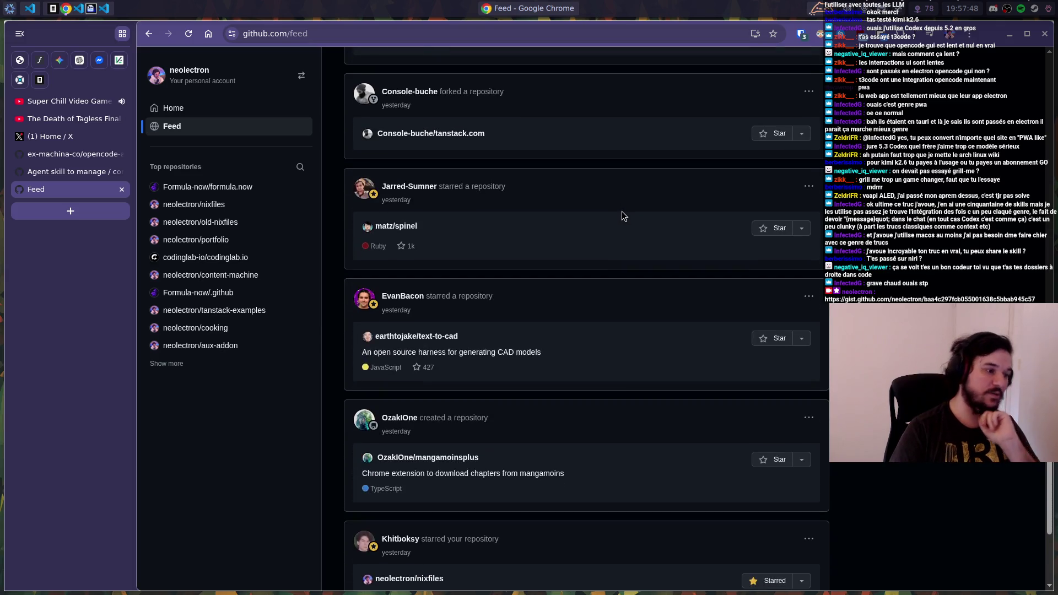
{"action": "scroll", "coordinate": [622, 215], "scroll_direction": "down", "scroll_amount": 2}
{"action": "scroll", "coordinate": [622, 211], "scroll_direction": "down", "scroll_amount": 2}
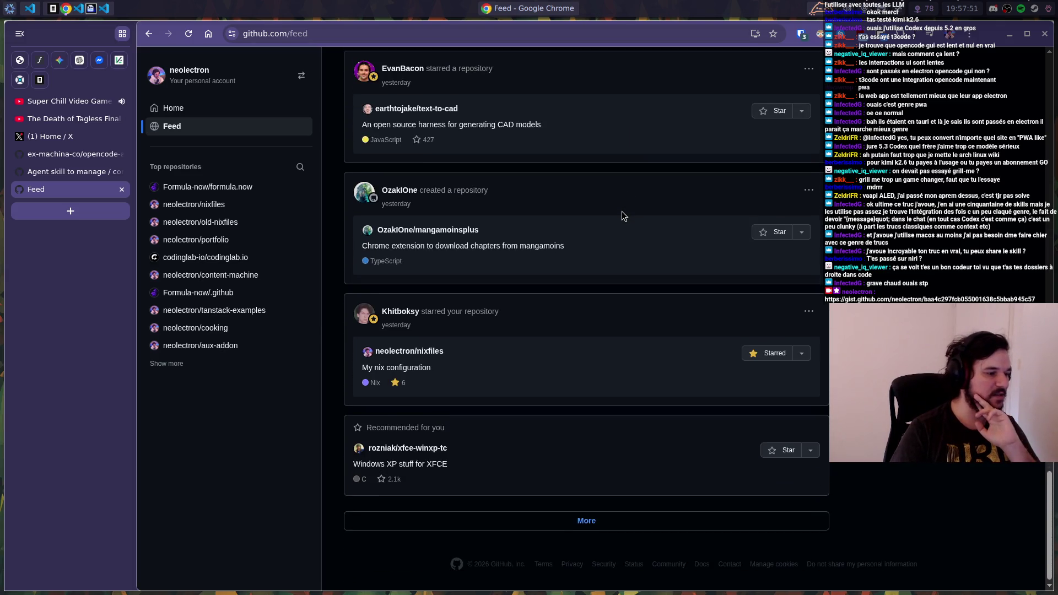
{"action": "left_click", "coordinate": [578, 528]}
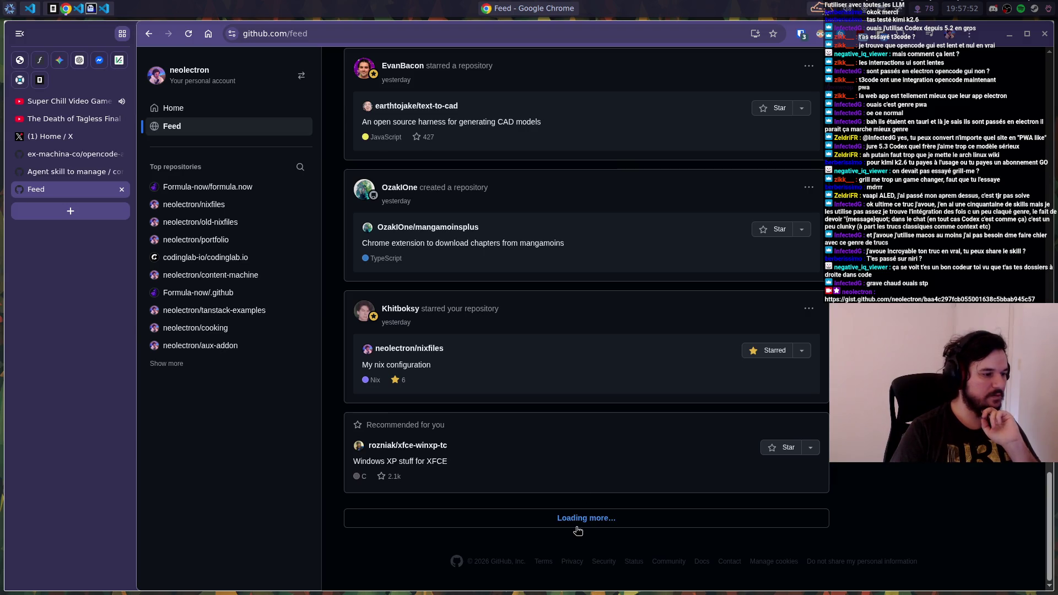
Scroll to the fallow-rs/fallow entry and open the repository in a new tab.
{"action": "scroll", "coordinate": [527, 319], "scroll_direction": "down", "scroll_amount": 3}
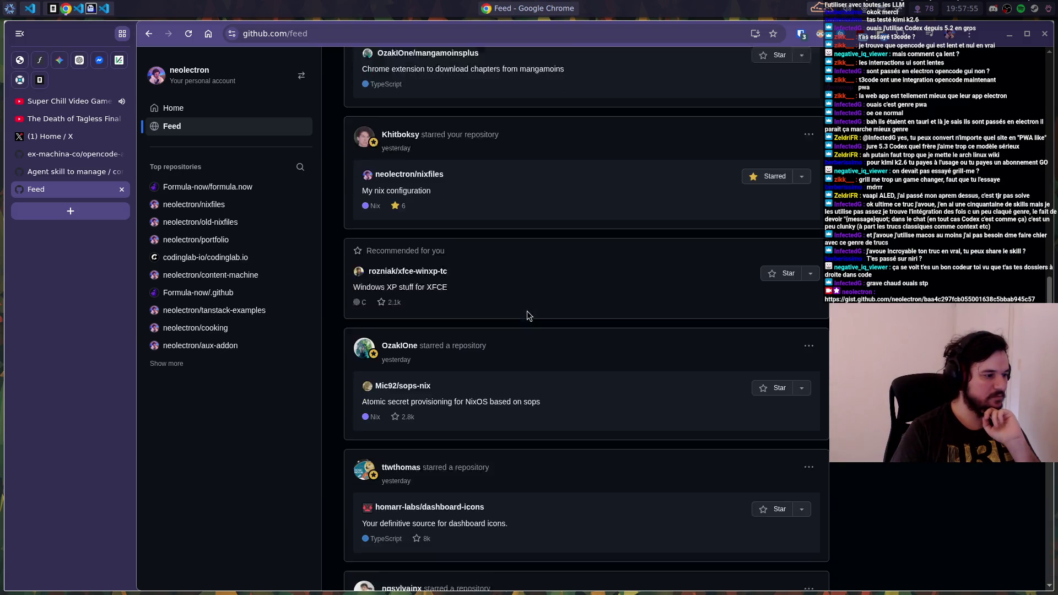
{"action": "scroll", "coordinate": [463, 260], "scroll_direction": "down", "scroll_amount": 2}
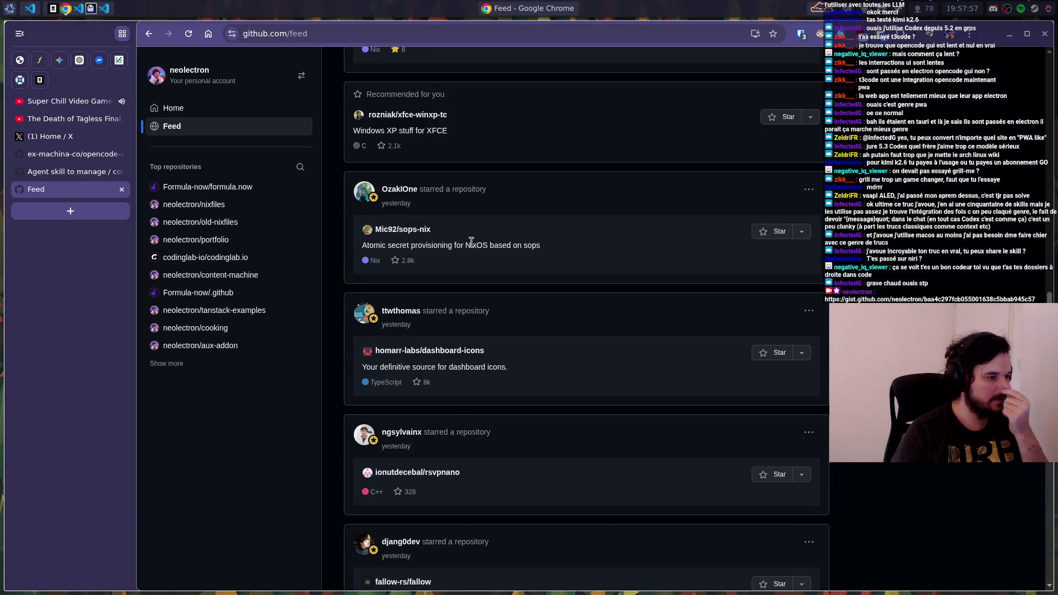
{"action": "scroll", "coordinate": [469, 241], "scroll_direction": "down", "scroll_amount": 1}
{"action": "left_click_drag", "start_coordinate": [408, 179], "coordinate": [537, 179]}
{"action": "double_click", "coordinate": [532, 179]}
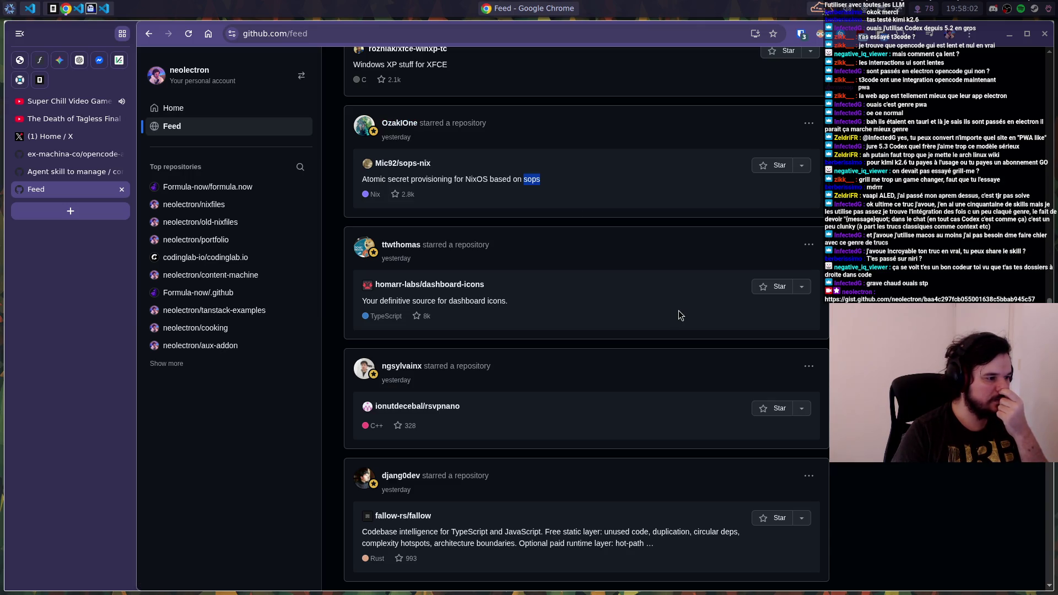
{"action": "scroll", "coordinate": [679, 310], "scroll_direction": "down", "scroll_amount": 2}
{"action": "scroll", "coordinate": [679, 315], "scroll_direction": "down", "scroll_amount": 1}
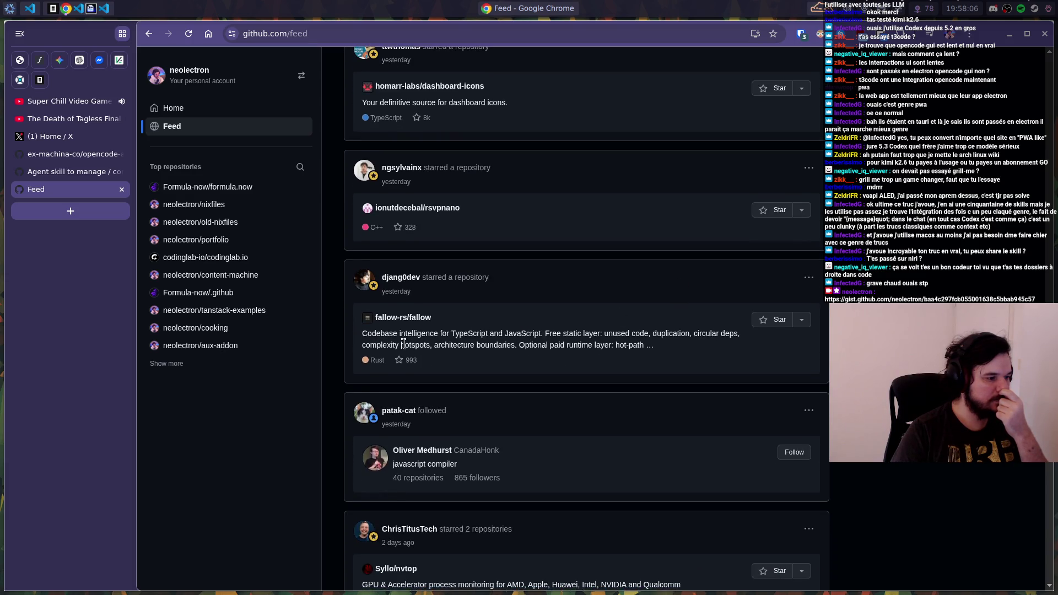
{"action": "mouse_move", "coordinate": [406, 334]}
{"action": "left_mouse_down"}
{"action": "mouse_move", "coordinate": [732, 334]}
{"action": "mouse_move", "coordinate": [647, 343]}
{"action": "left_mouse_up"}
{"action": "mouse_move", "coordinate": [415, 325]}
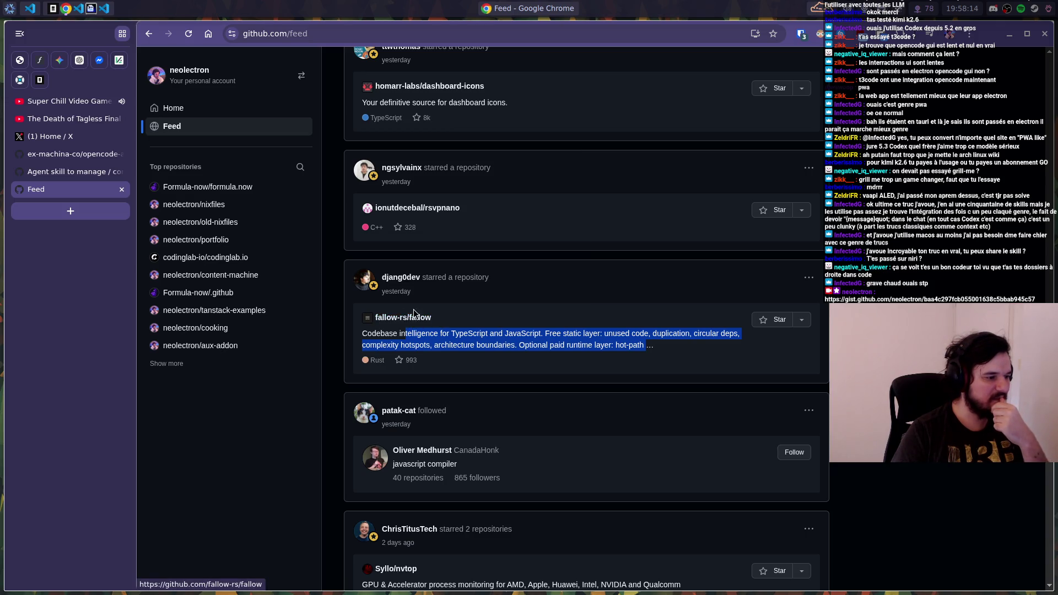
{"action": "middle_click", "coordinate": [418, 324]}
Read the fallow-rs/fallow About text and README down to License, then close that tab.
{"action": "left_click", "coordinate": [66, 207]}
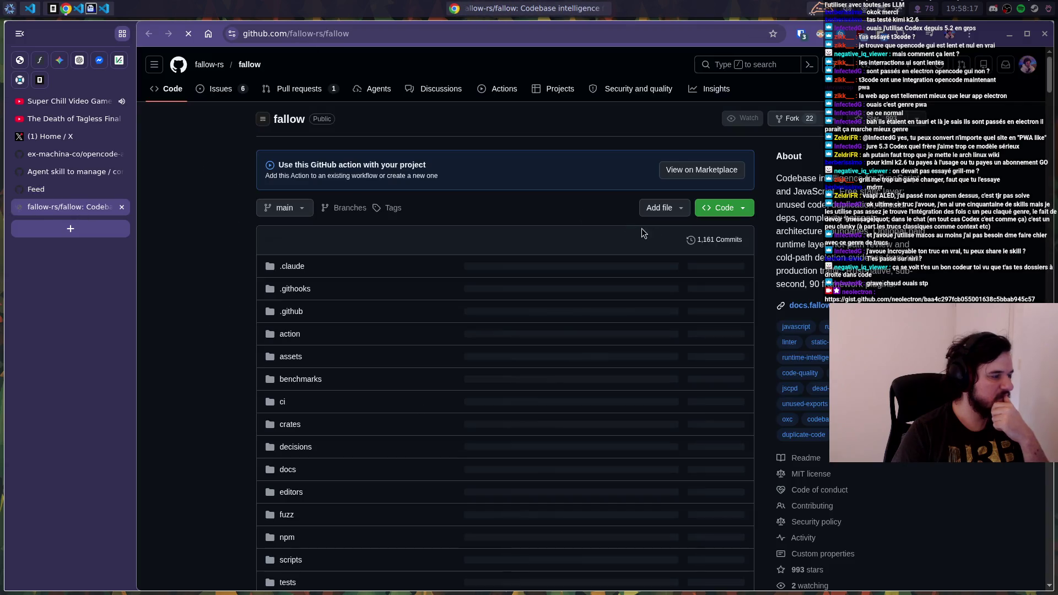
{"action": "mouse_move", "coordinate": [777, 191]}
{"action": "left_mouse_down"}
{"action": "mouse_move", "coordinate": [905, 192]}
{"action": "mouse_move", "coordinate": [856, 204]}
{"action": "mouse_move", "coordinate": [898, 205]}
{"action": "mouse_move", "coordinate": [883, 205]}
{"action": "mouse_move", "coordinate": [888, 219]}
{"action": "mouse_move", "coordinate": [825, 232]}
{"action": "mouse_move", "coordinate": [906, 232]}
{"action": "mouse_move", "coordinate": [880, 245]}
{"action": "mouse_move", "coordinate": [910, 245]}
{"action": "mouse_move", "coordinate": [911, 297]}
{"action": "left_mouse_up"}
{"action": "scroll", "coordinate": [203, 296], "scroll_direction": "down", "scroll_amount": 15}
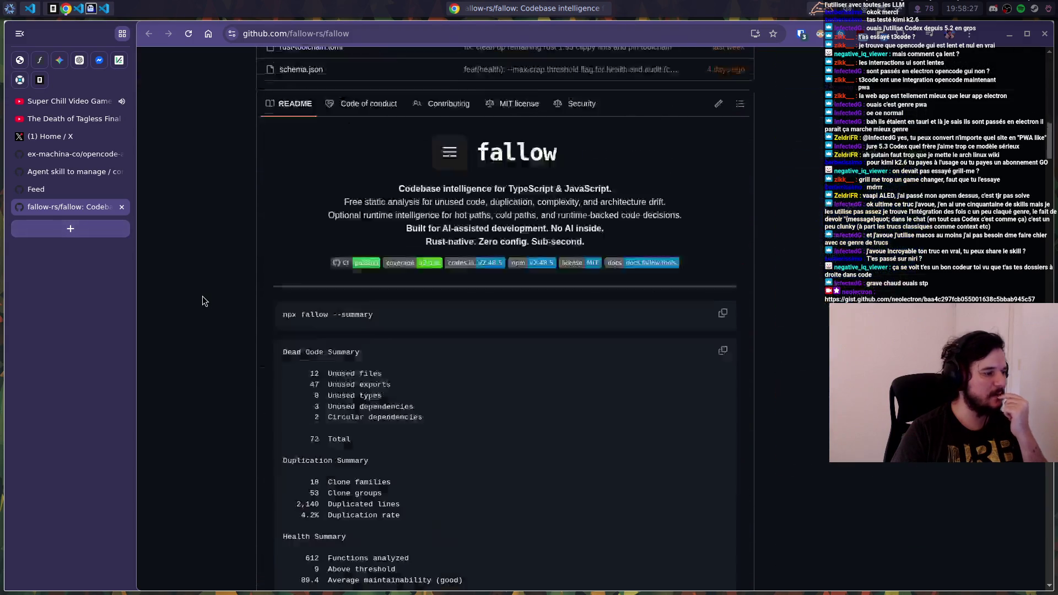
{"action": "scroll", "coordinate": [202, 296], "scroll_direction": "up", "scroll_amount": 5}
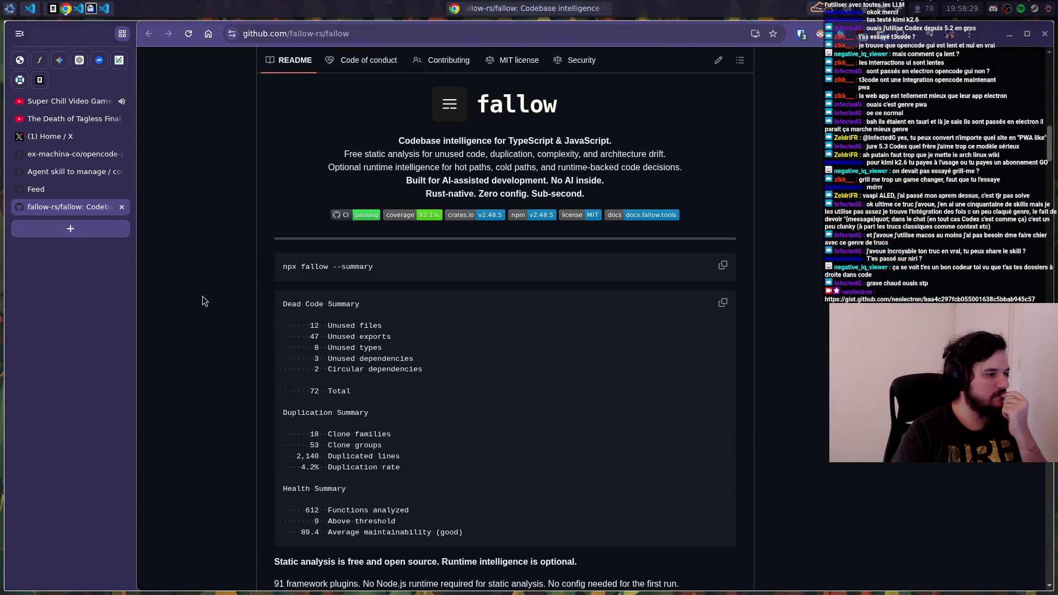
{"action": "scroll", "coordinate": [203, 296], "scroll_direction": "down", "scroll_amount": 4}
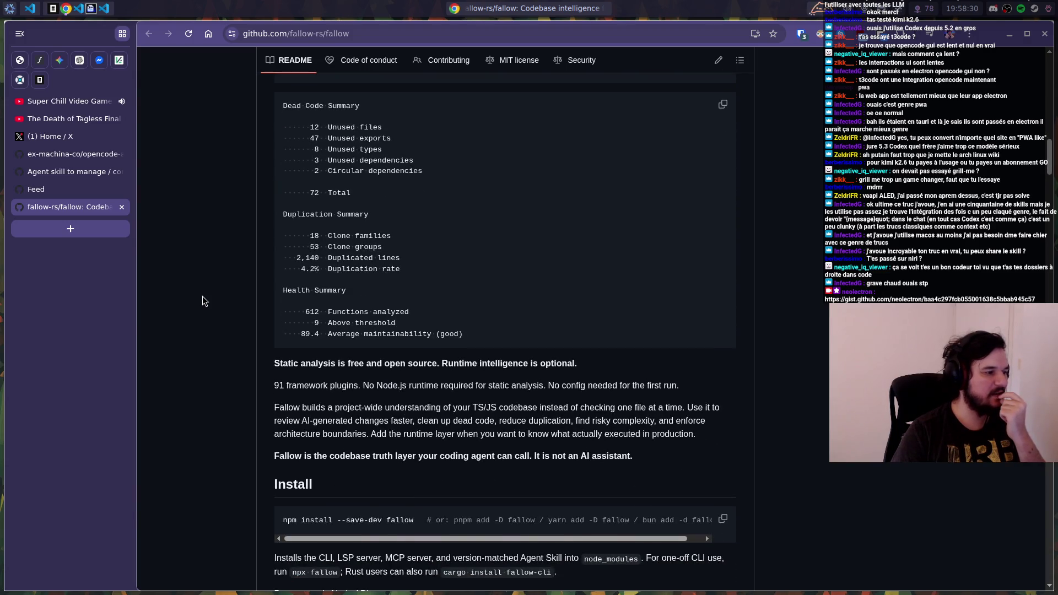
{"action": "scroll", "coordinate": [455, 237], "scroll_direction": "down", "scroll_amount": 3}
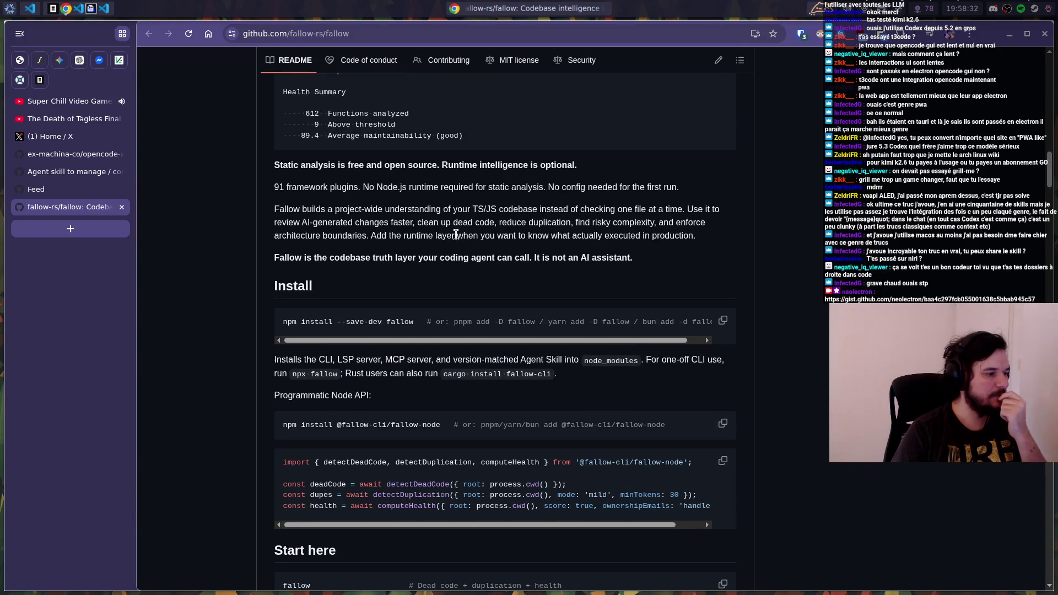
{"action": "scroll", "coordinate": [456, 235], "scroll_direction": "down", "scroll_amount": 5}
{"action": "scroll", "coordinate": [456, 235], "scroll_direction": "down", "scroll_amount": 20}
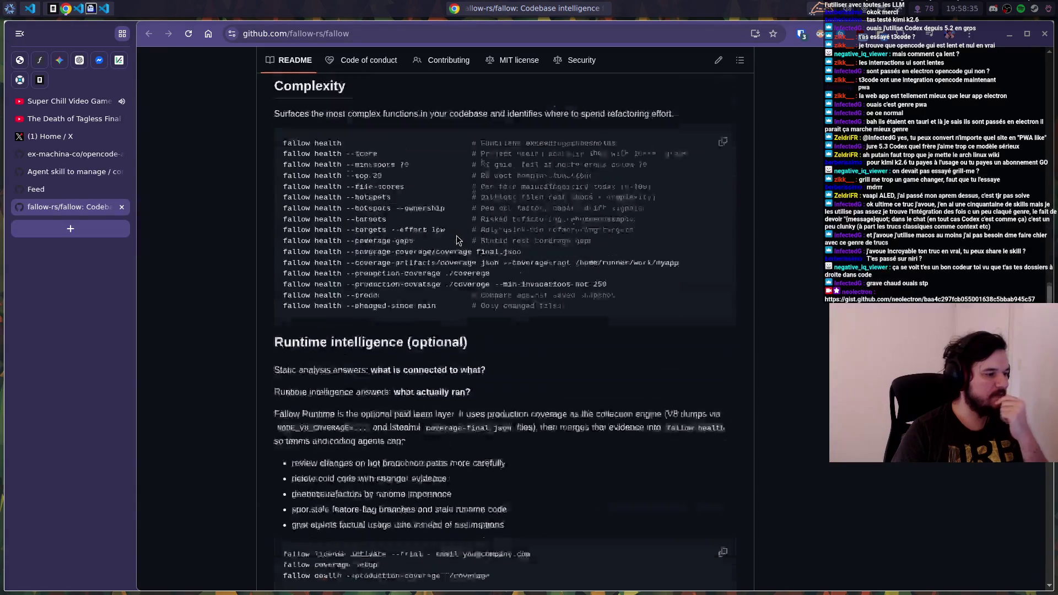
{"action": "scroll", "coordinate": [456, 235], "scroll_direction": "down", "scroll_amount": 20}
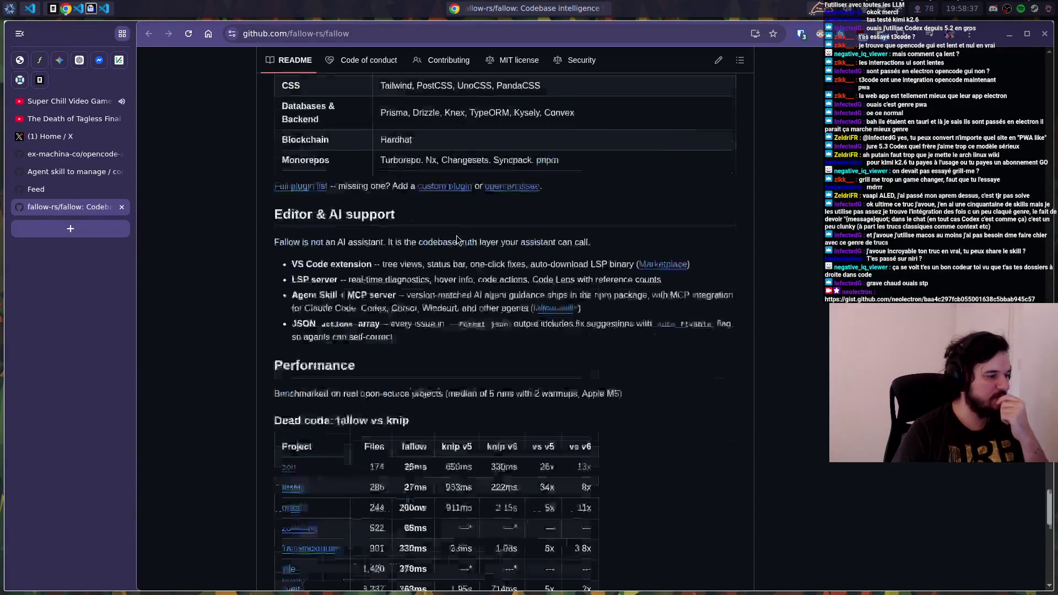
{"action": "scroll", "coordinate": [450, 236], "scroll_direction": "down", "scroll_amount": 3}
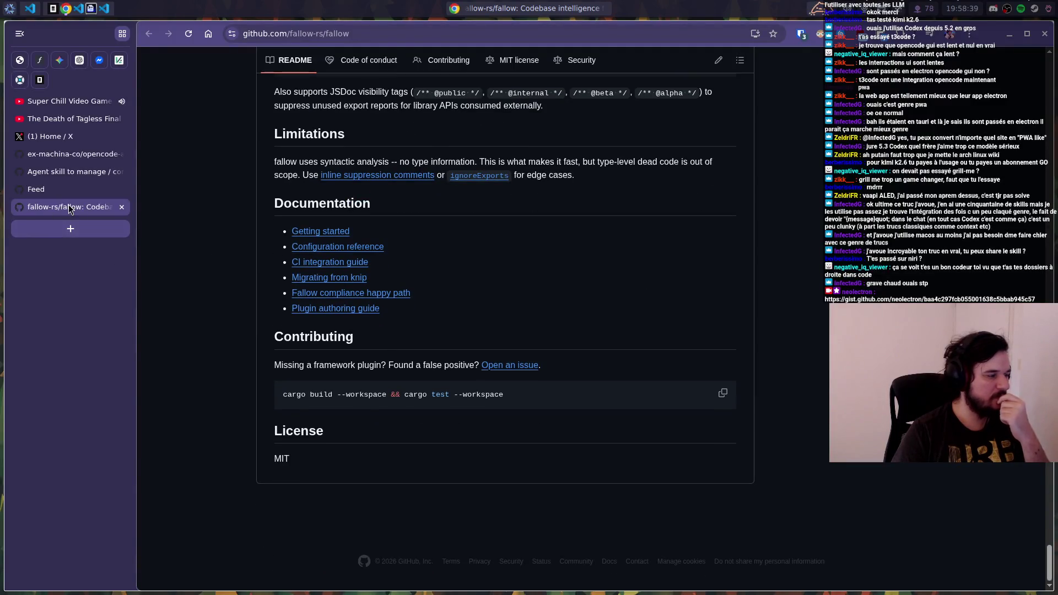
{"action": "middle_click", "coordinate": [69, 207]}
{"action": "scroll", "coordinate": [496, 320], "scroll_direction": "down", "scroll_amount": 6}
Scroll the feed and open fallow-rs/fallow again in a background tab.
{"action": "scroll", "coordinate": [516, 308], "scroll_direction": "down", "scroll_amount": 3}
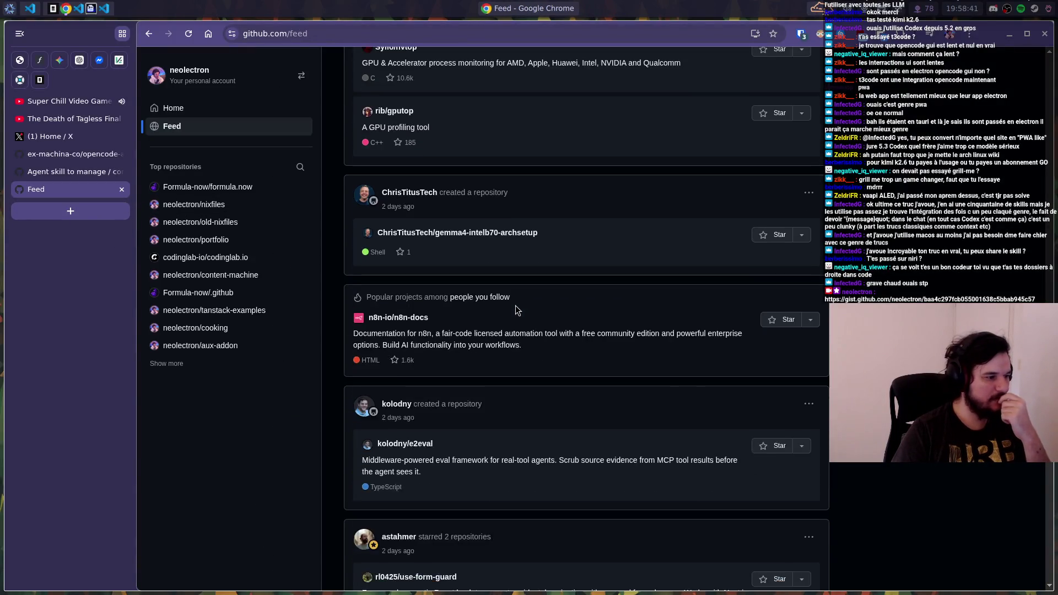
{"action": "scroll", "coordinate": [518, 310], "scroll_direction": "down", "scroll_amount": 6}
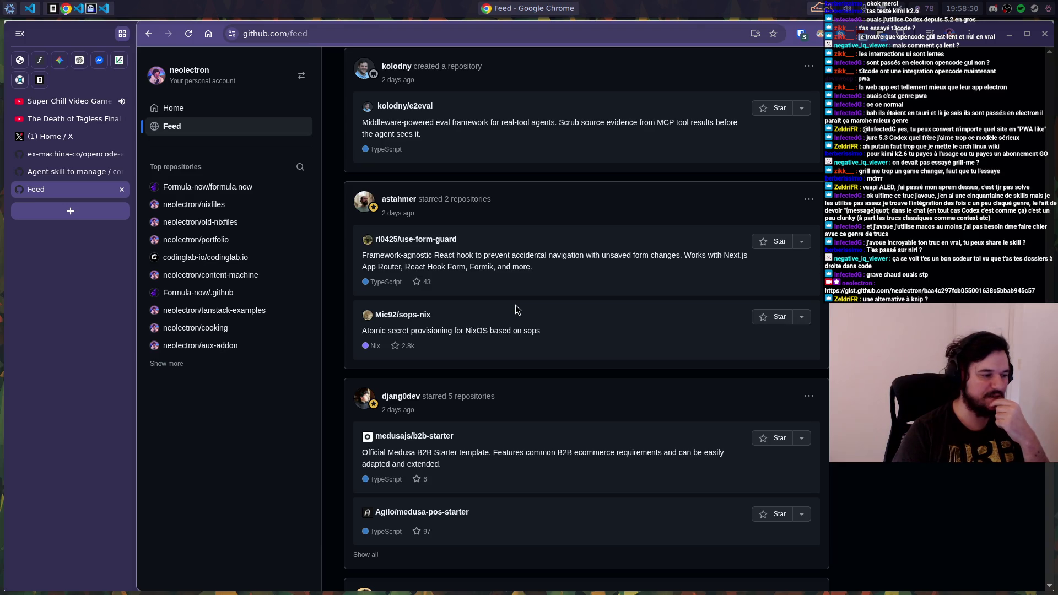
{"action": "scroll", "coordinate": [517, 309], "scroll_direction": "down", "scroll_amount": 3}
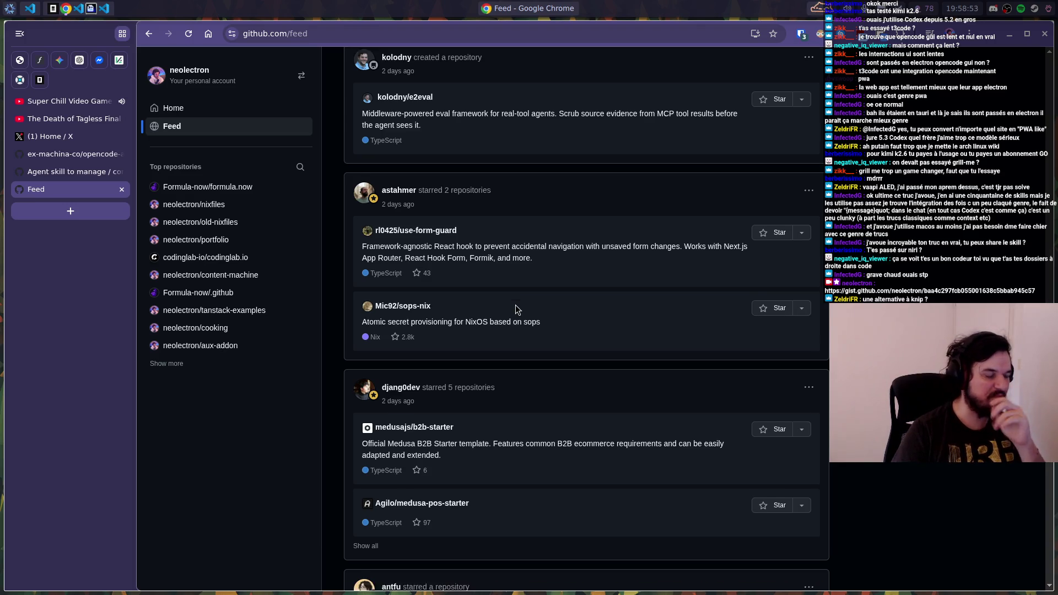
{"action": "scroll", "coordinate": [517, 309], "scroll_direction": "down", "scroll_amount": 4}
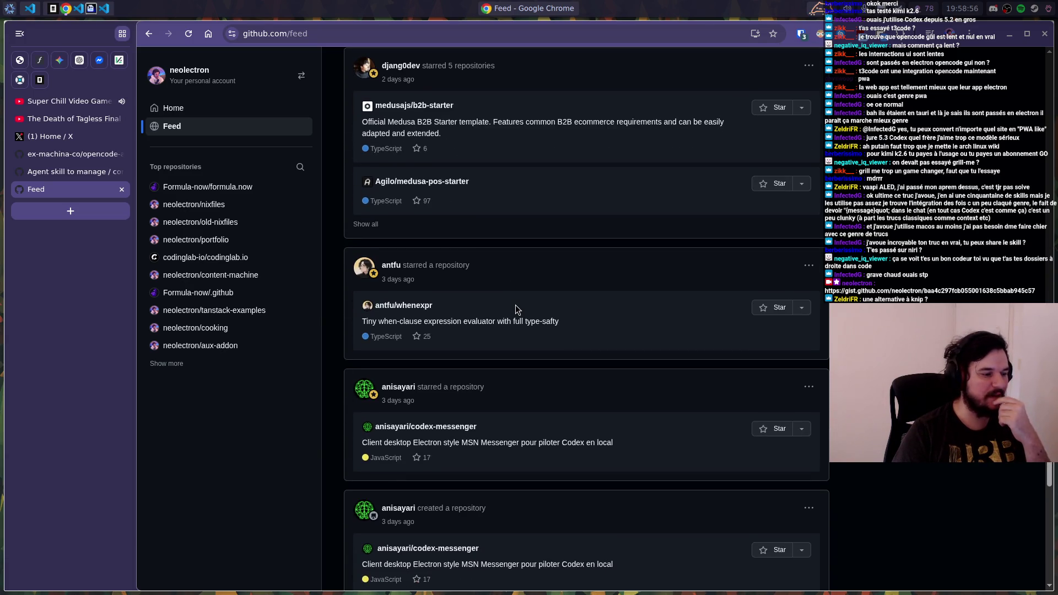
{"action": "scroll", "coordinate": [516, 306], "scroll_direction": "down", "scroll_amount": 6}
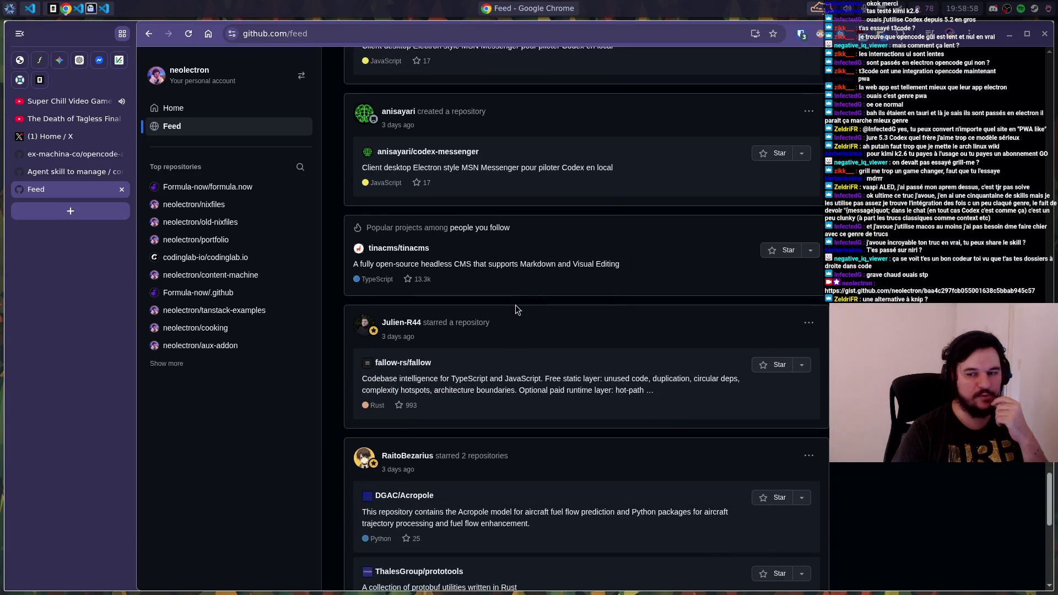
{"action": "scroll", "coordinate": [517, 310], "scroll_direction": "down", "scroll_amount": 1}
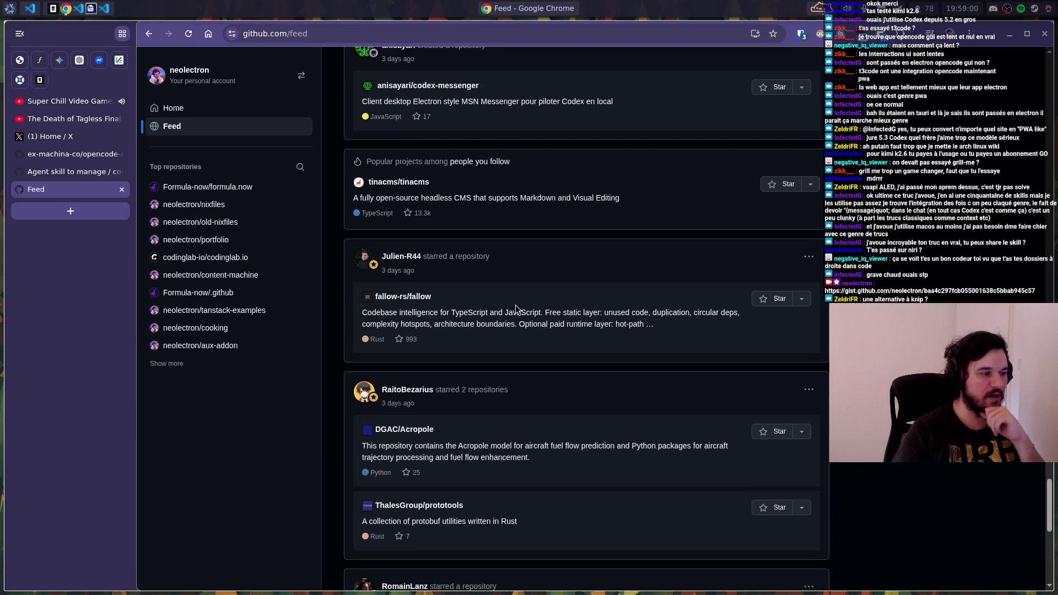
{"action": "middle_click", "coordinate": [414, 299]}
Scroll on to the mtymek/opencode-obsidian entry and select its description line.
{"action": "scroll", "coordinate": [523, 336], "scroll_direction": "down", "scroll_amount": 3}
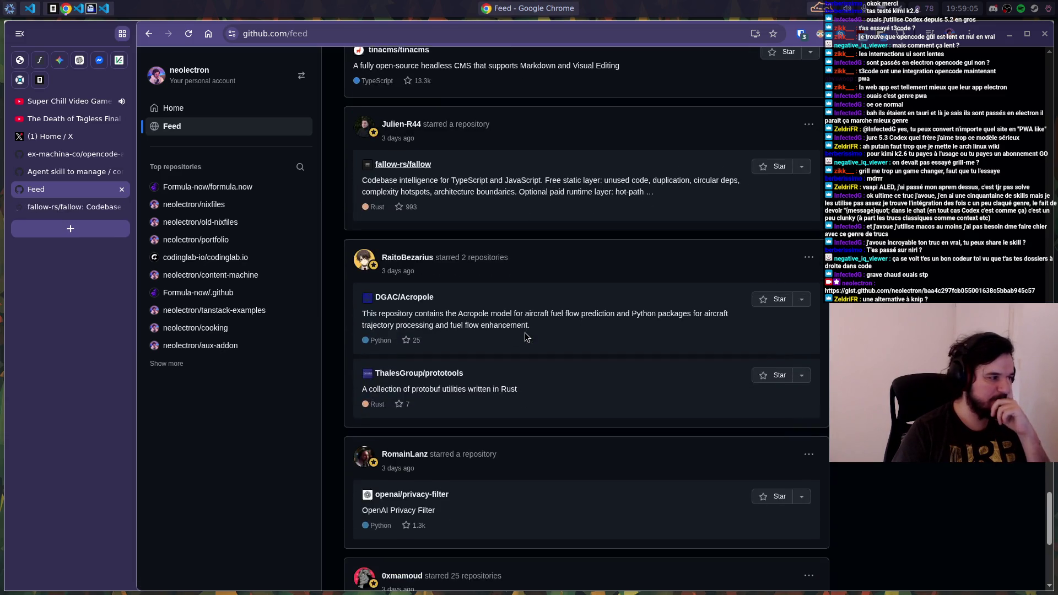
{"action": "scroll", "coordinate": [525, 333], "scroll_direction": "down", "scroll_amount": 3}
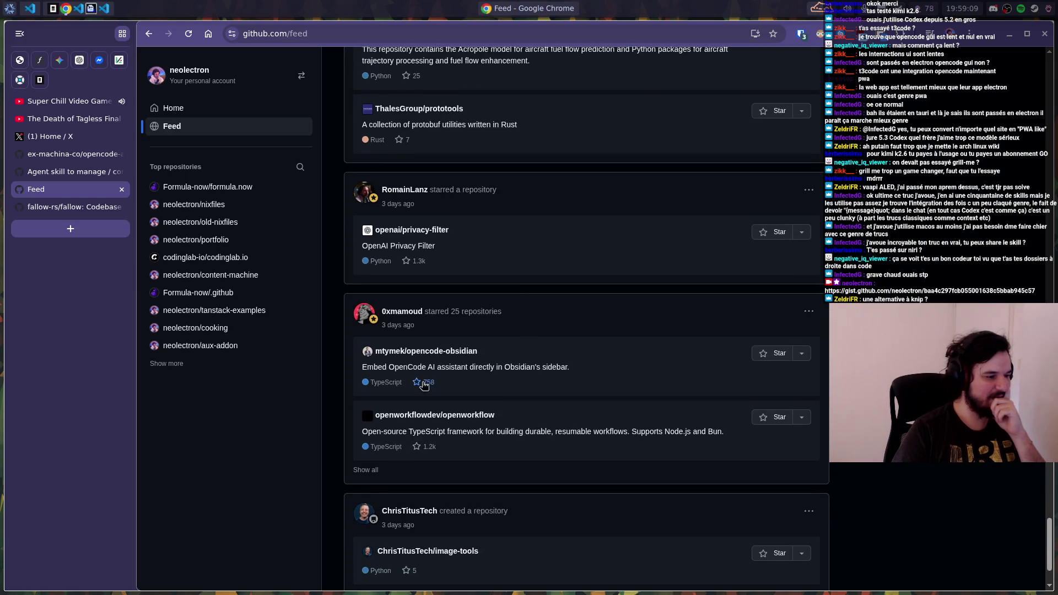
{"action": "triple_click", "coordinate": [462, 367]}
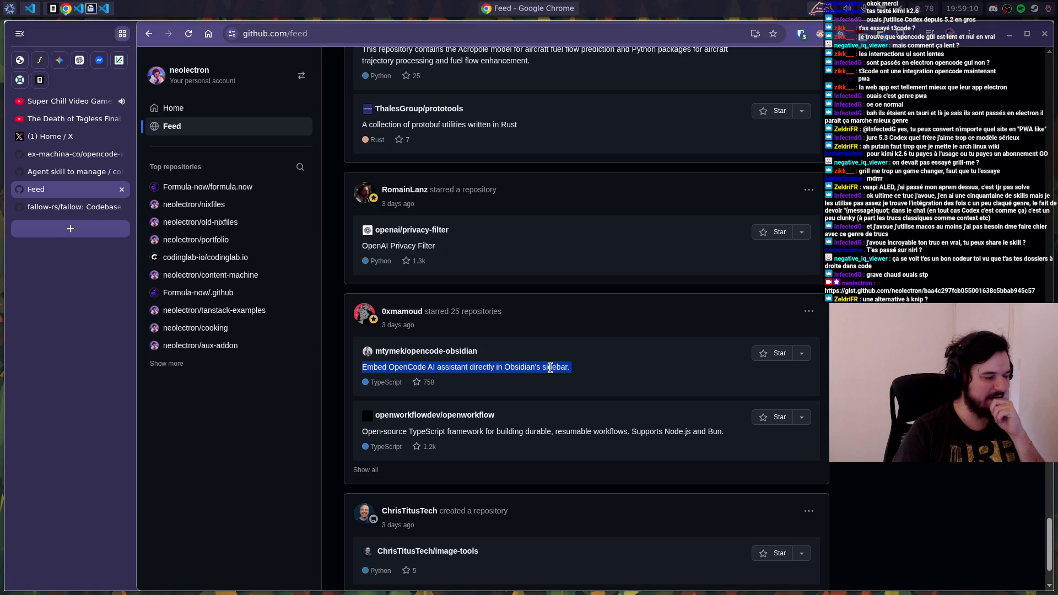
{"action": "scroll", "coordinate": [551, 368], "scroll_direction": "down", "scroll_amount": 2}
Star mtymek/opencode-obsidian into the 'Linux tools that I use' list and load more feed items.
{"action": "left_click", "coordinate": [802, 253]}
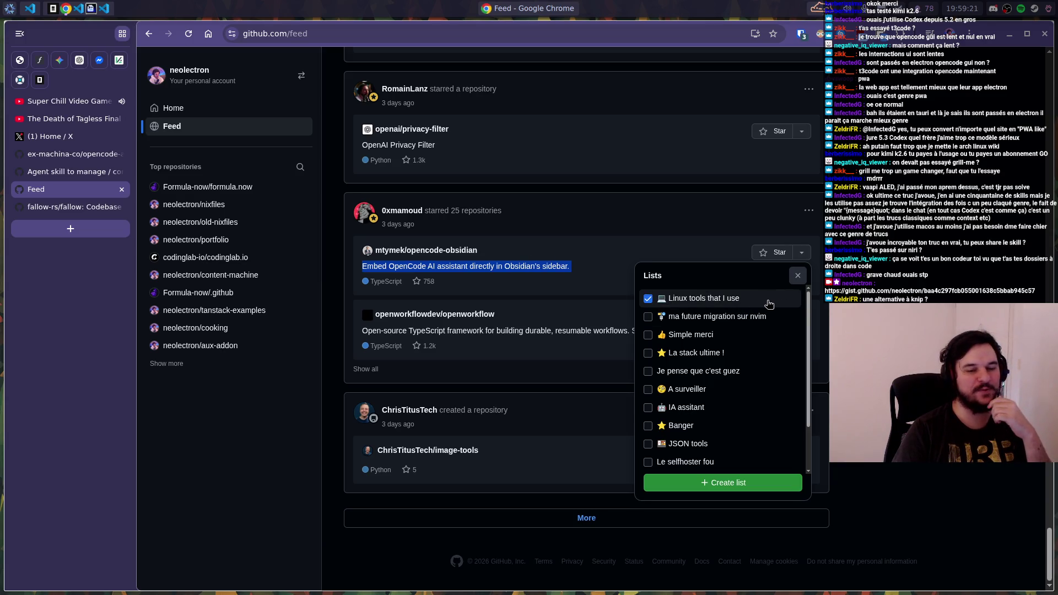
{"action": "left_click", "coordinate": [594, 265]}
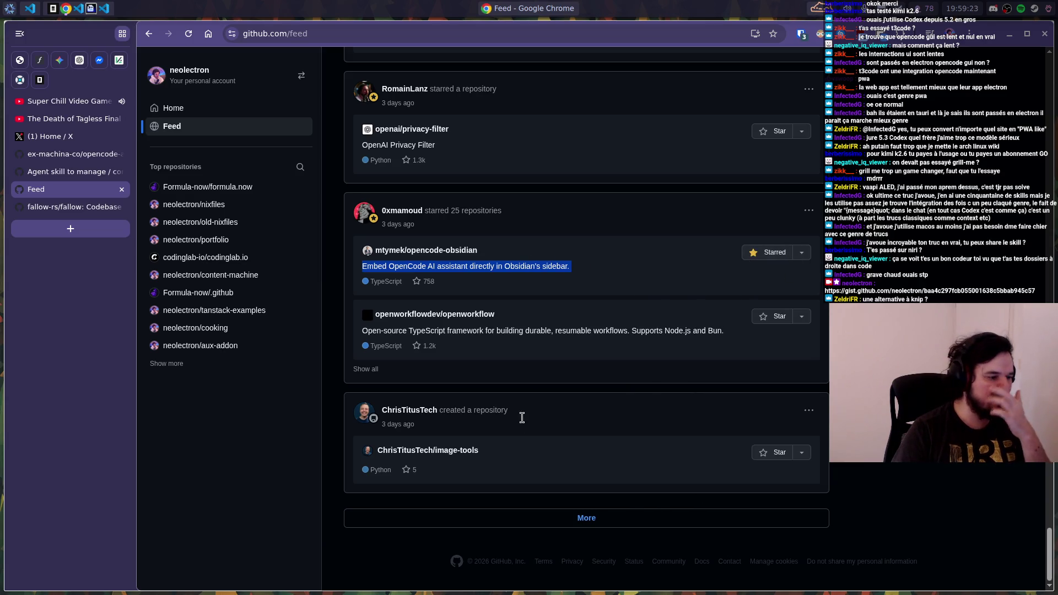
{"action": "left_click", "coordinate": [589, 517]}
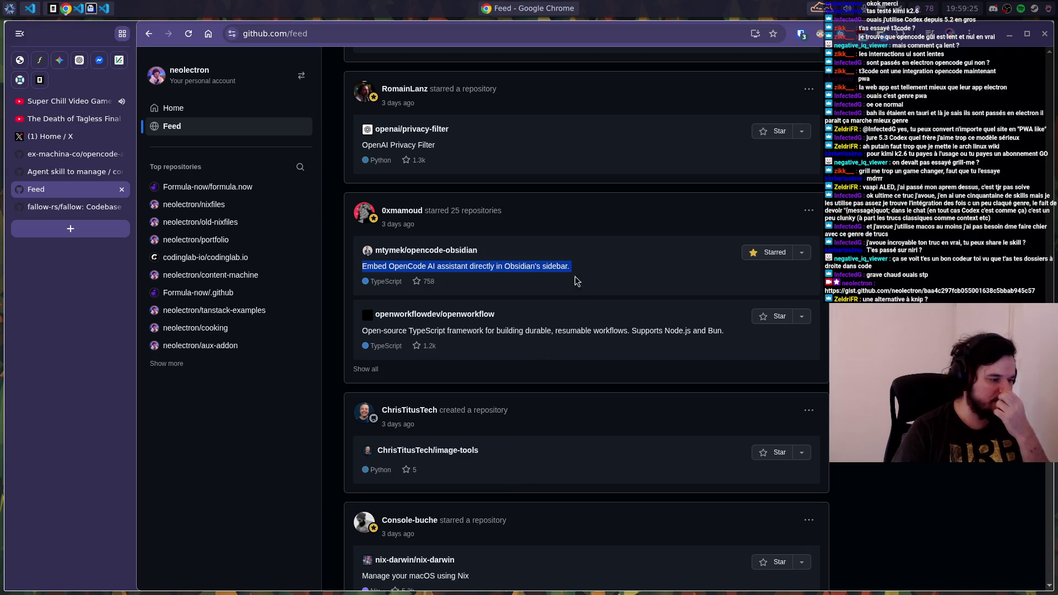
{"action": "scroll", "coordinate": [574, 276], "scroll_direction": "down", "scroll_amount": 6}
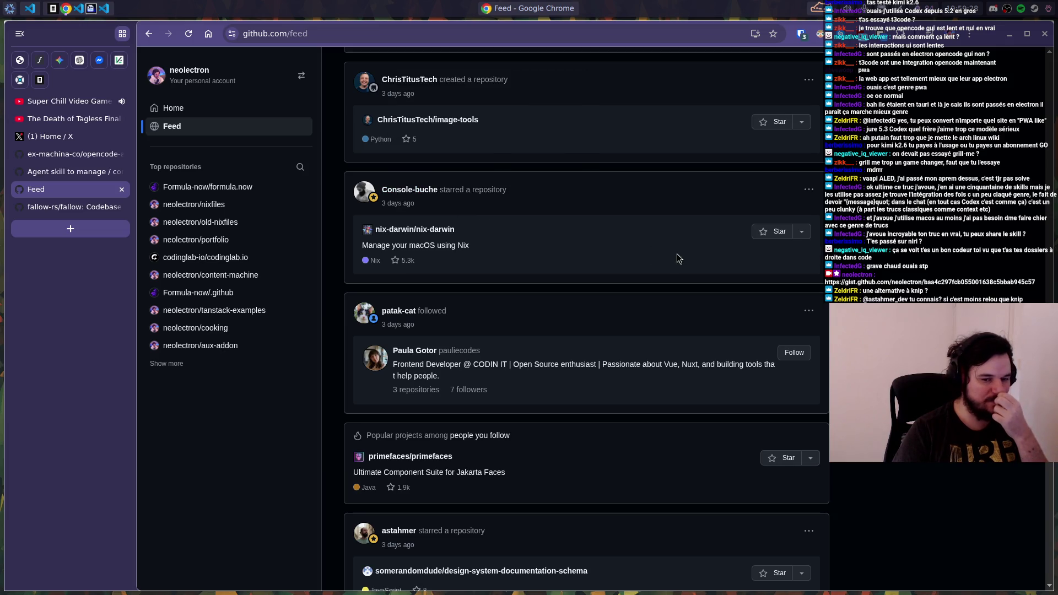
Star nix-darwin into both the 'Linux tools that I use' and 'Banger' lists.
{"action": "left_click", "coordinate": [795, 232]}
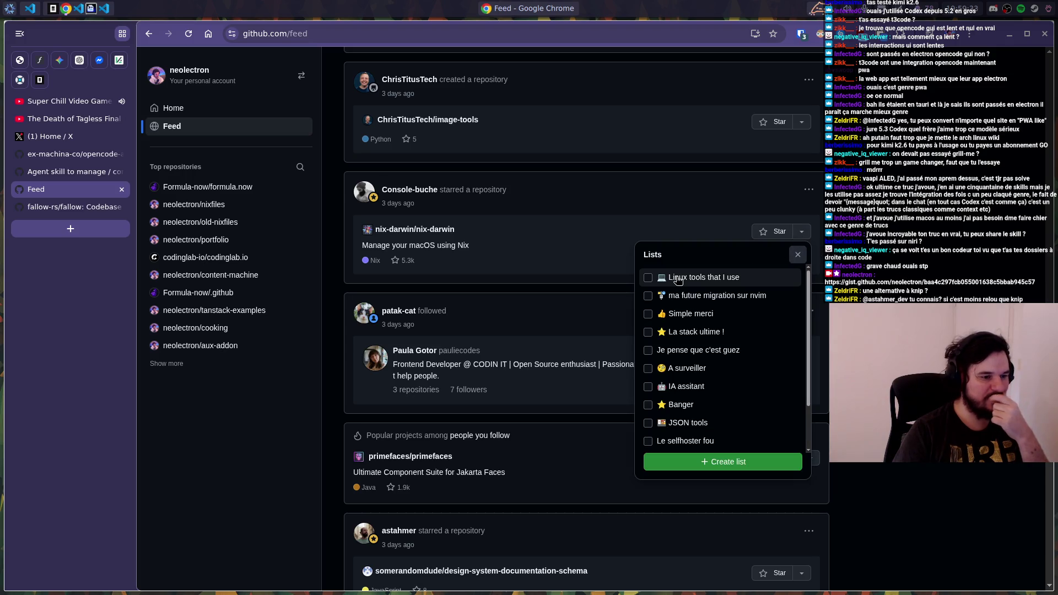
{"action": "left_click", "coordinate": [677, 279]}
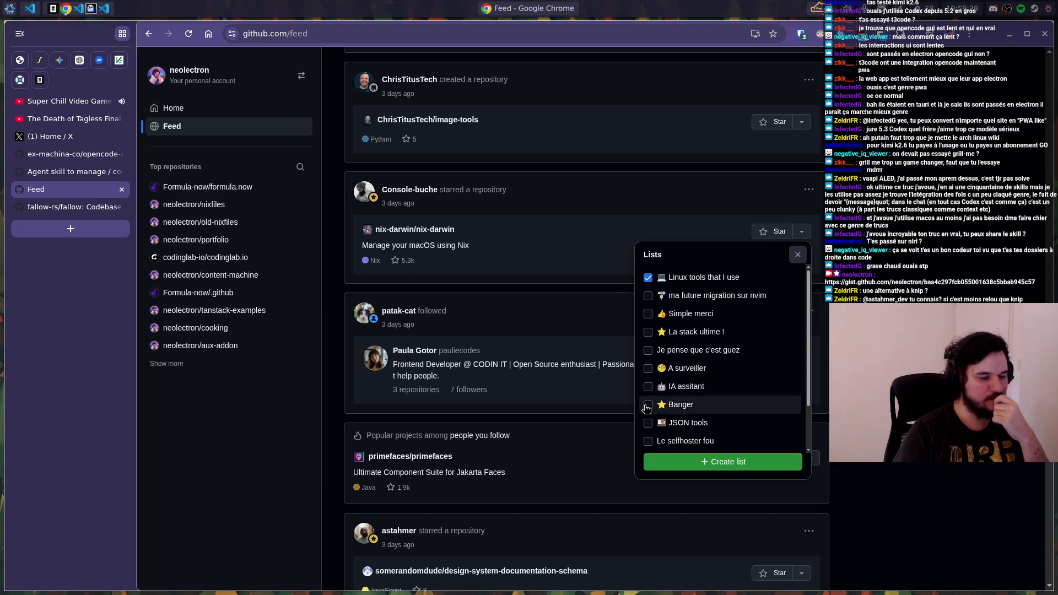
{"action": "left_click", "coordinate": [647, 407]}
{"action": "left_click", "coordinate": [568, 348]}
Scroll past the opensre entry and load more items into the feed.
{"action": "scroll", "coordinate": [590, 323], "scroll_direction": "down", "scroll_amount": 2}
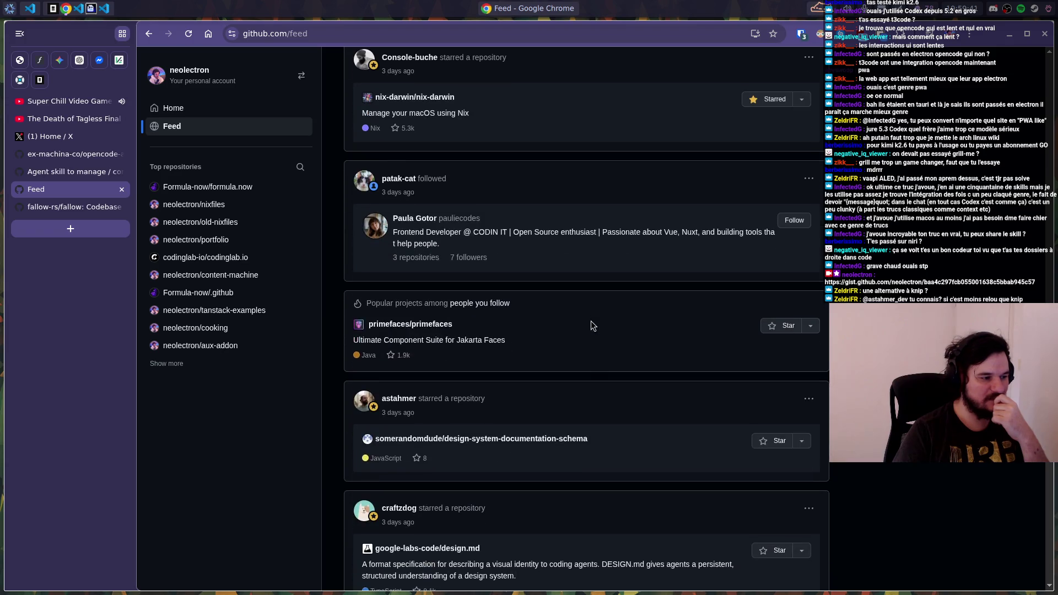
{"action": "scroll", "coordinate": [590, 321], "scroll_direction": "down", "scroll_amount": 3}
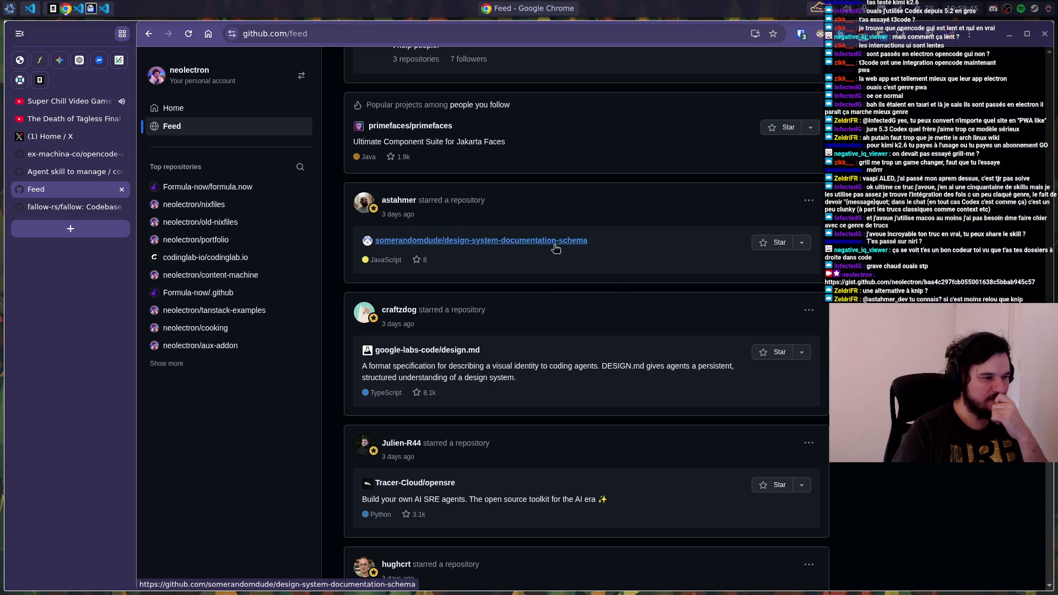
{"action": "scroll", "coordinate": [616, 307], "scroll_direction": "down", "scroll_amount": 3}
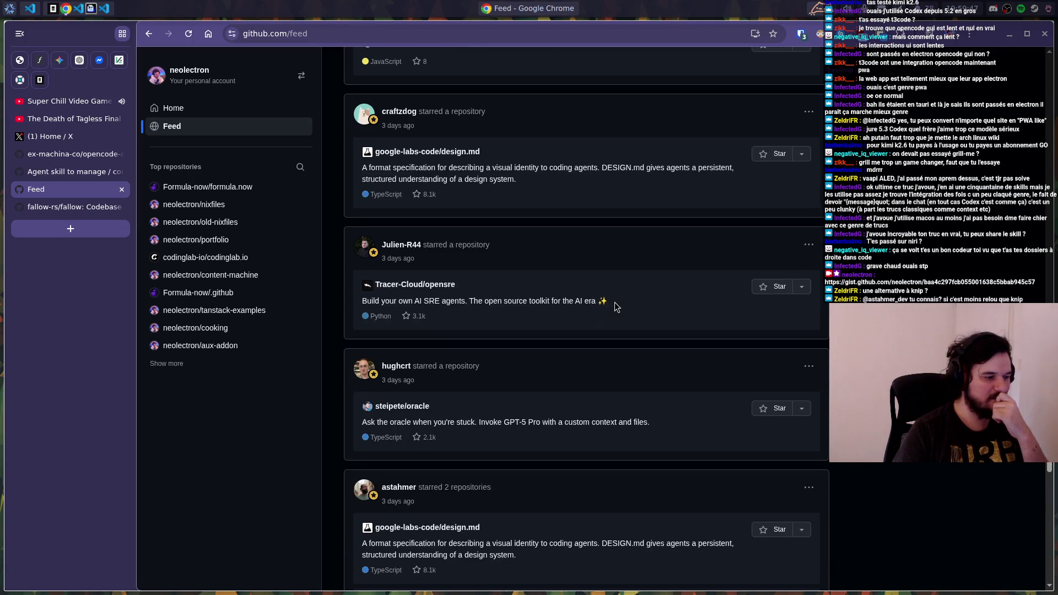
{"action": "left_click_drag", "start_coordinate": [398, 300], "coordinate": [554, 301]}
{"action": "scroll", "coordinate": [554, 301], "scroll_direction": "down", "scroll_amount": 2}
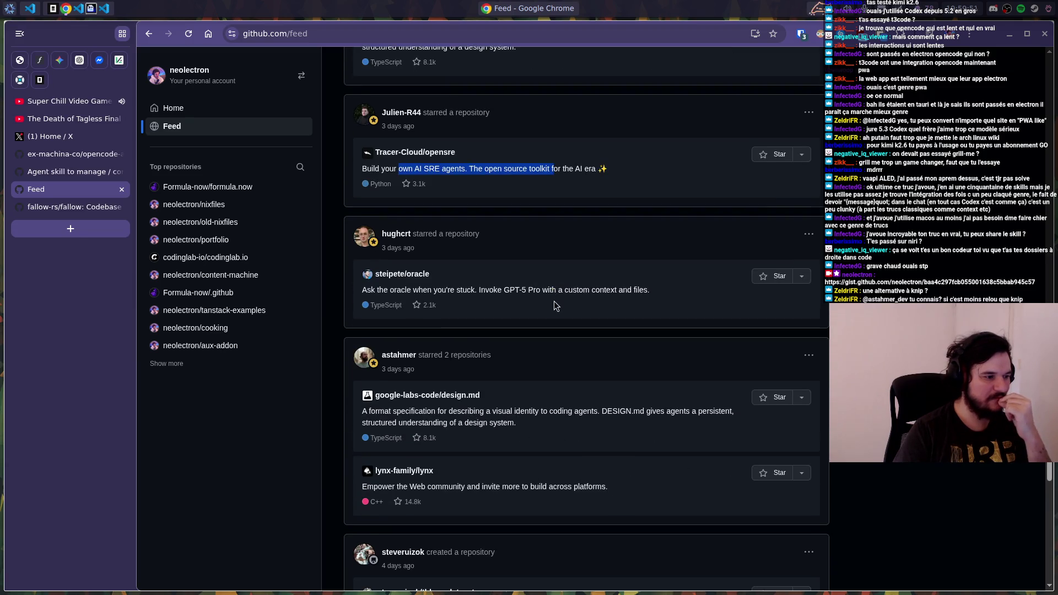
{"action": "scroll", "coordinate": [554, 302], "scroll_direction": "down", "scroll_amount": 3}
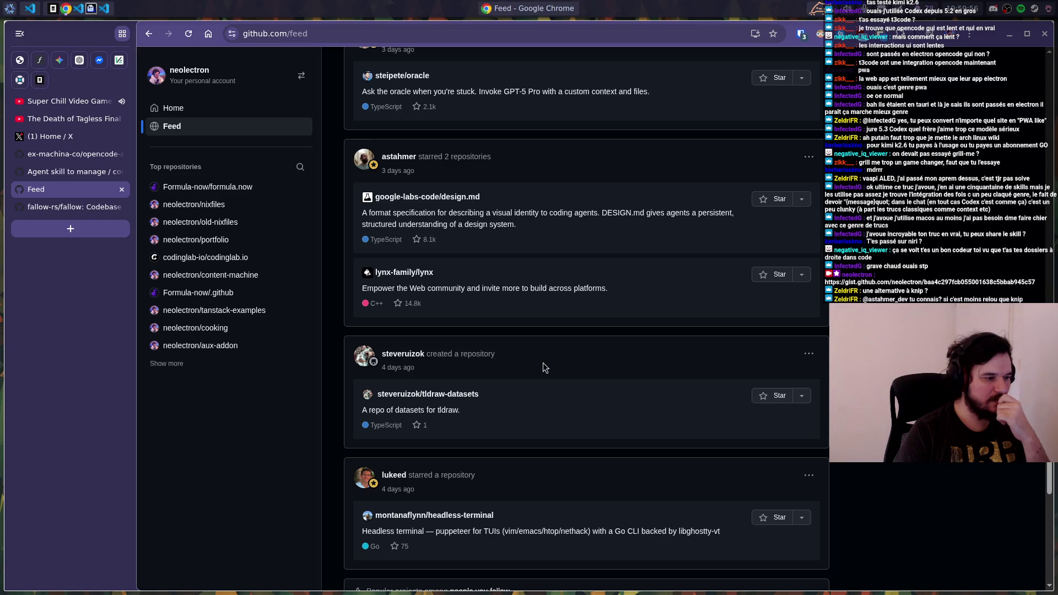
{"action": "scroll", "coordinate": [544, 367], "scroll_direction": "down", "scroll_amount": 6}
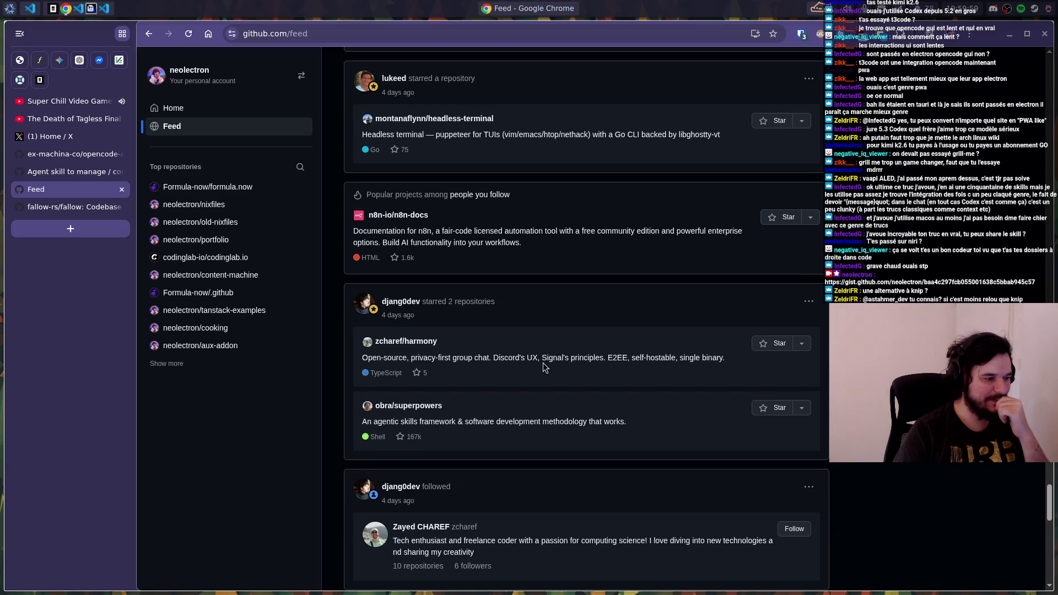
{"action": "scroll", "coordinate": [470, 309], "scroll_direction": "down", "scroll_amount": 3}
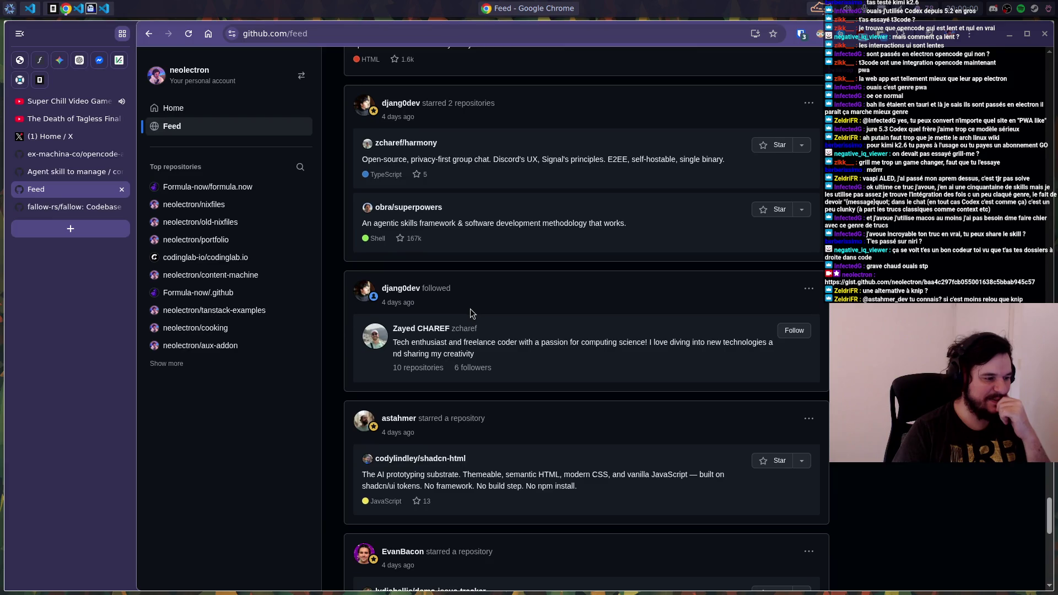
{"action": "scroll", "coordinate": [471, 309], "scroll_direction": "down", "scroll_amount": 4}
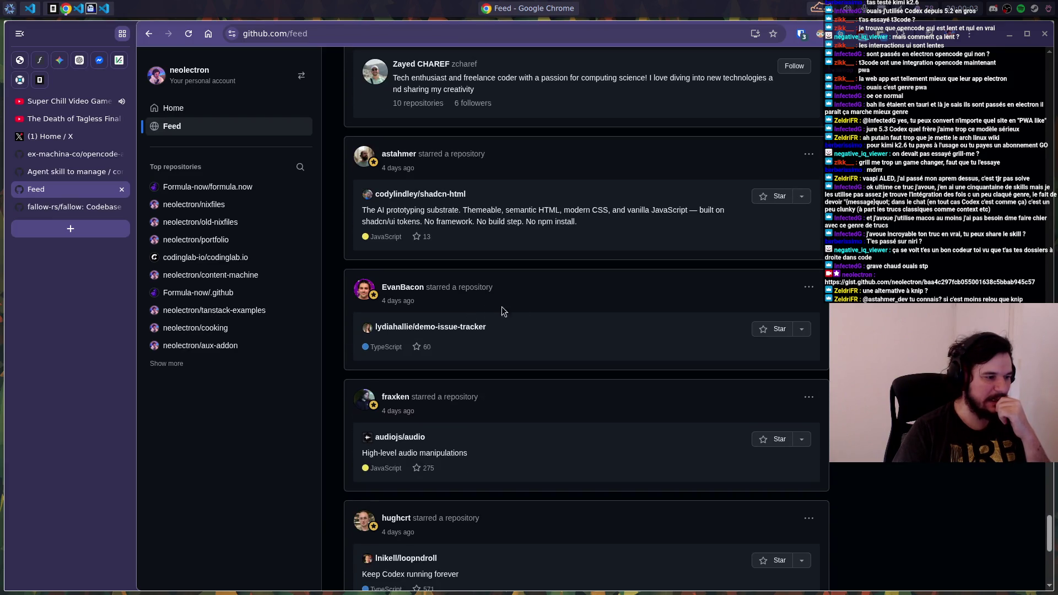
{"action": "scroll", "coordinate": [502, 307], "scroll_direction": "down", "scroll_amount": 3}
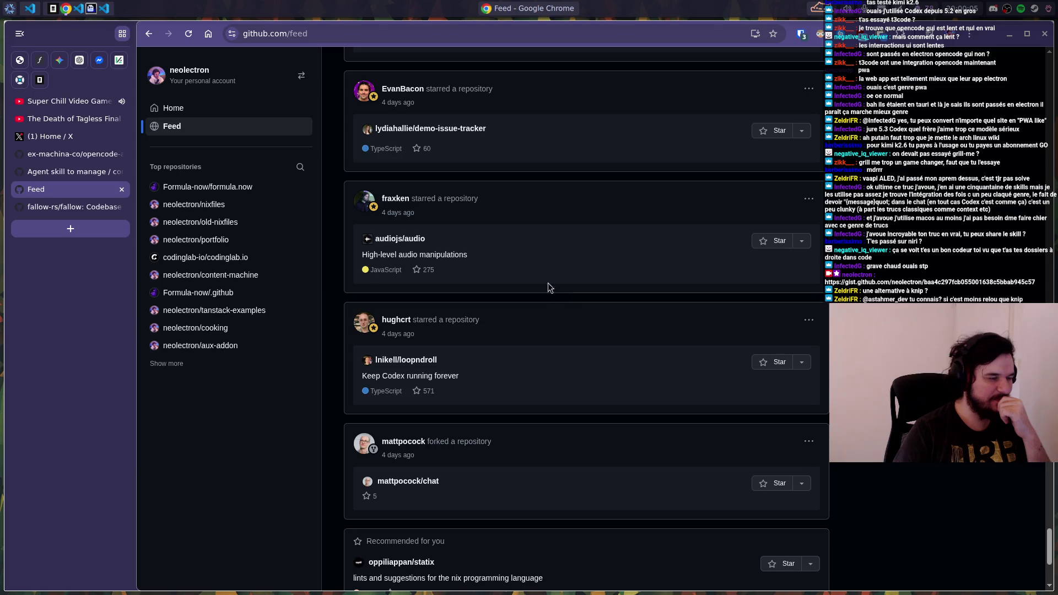
{"action": "scroll", "coordinate": [492, 277], "scroll_direction": "down", "scroll_amount": 3}
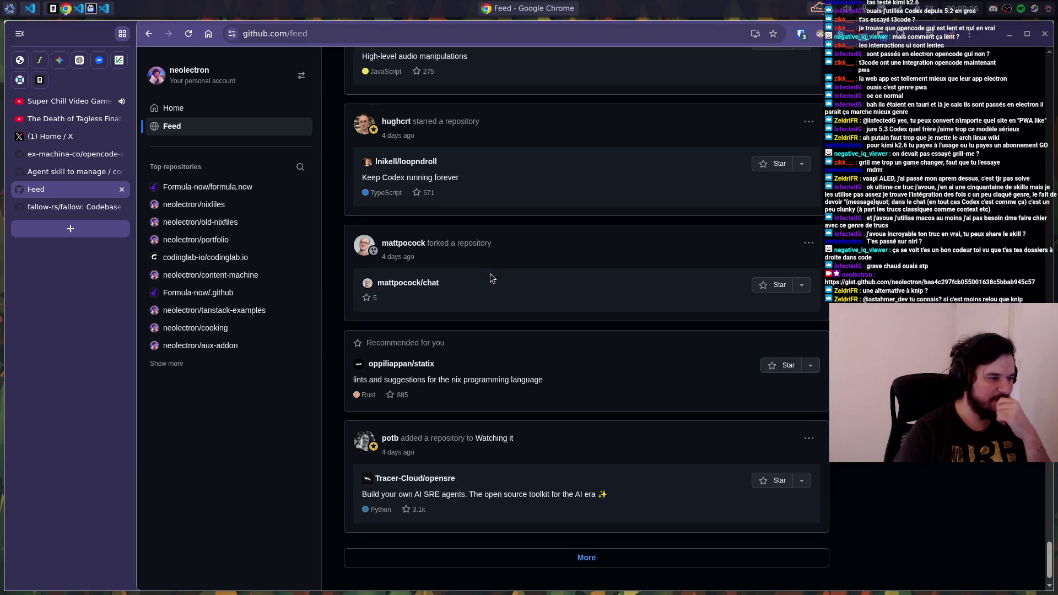
{"action": "scroll", "coordinate": [491, 274], "scroll_direction": "down", "scroll_amount": 1}
{"action": "left_click", "coordinate": [551, 517]}
Scroll down to PerryTS/perry and select its native TypeScript compiler description.
{"action": "scroll", "coordinate": [616, 367], "scroll_direction": "down", "scroll_amount": 3}
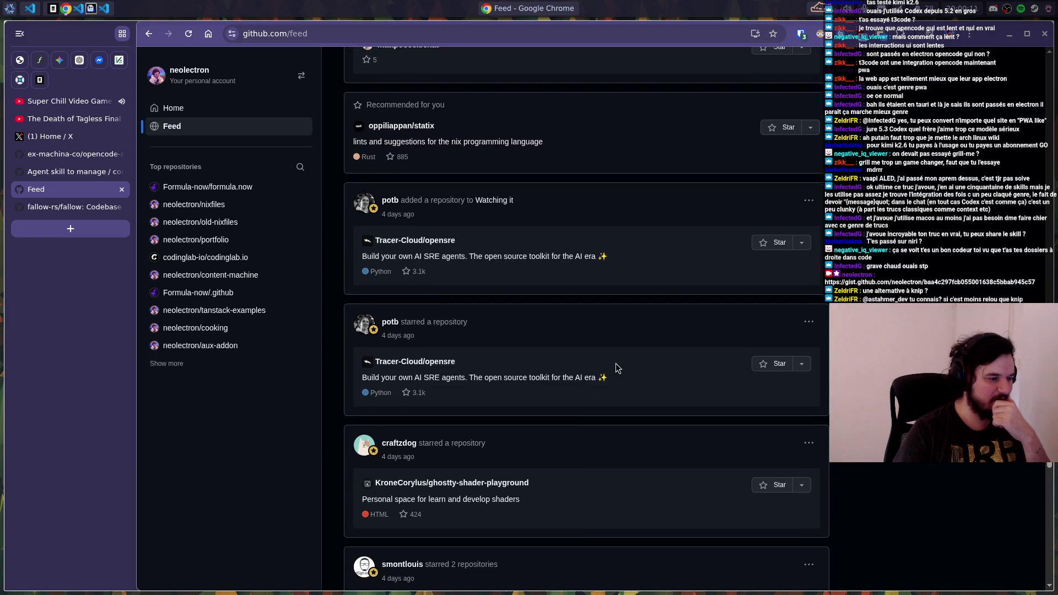
{"action": "scroll", "coordinate": [616, 368], "scroll_direction": "down", "scroll_amount": 2}
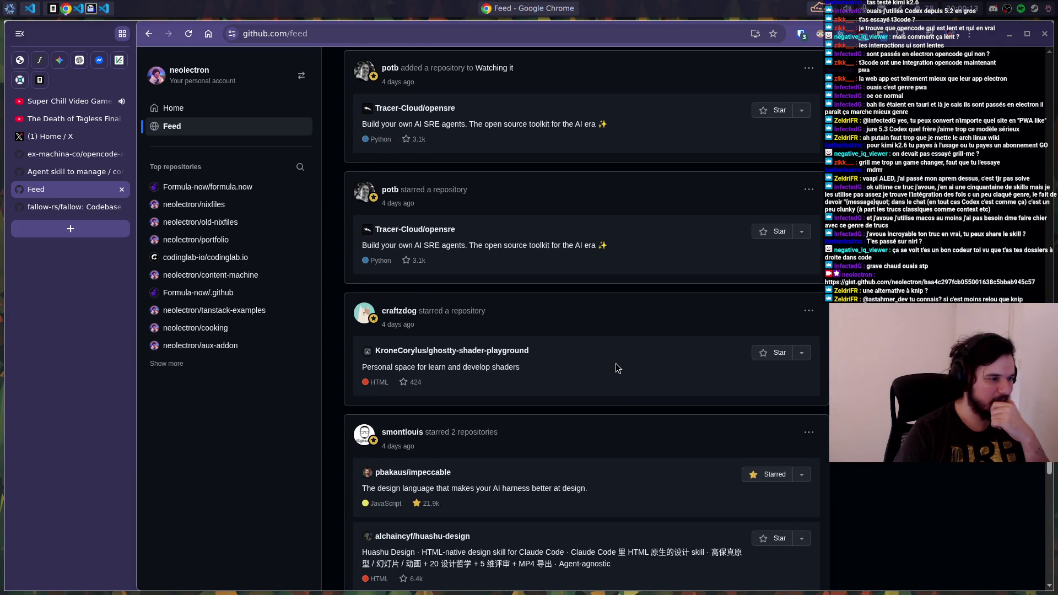
{"action": "scroll", "coordinate": [616, 365], "scroll_direction": "down", "scroll_amount": 3}
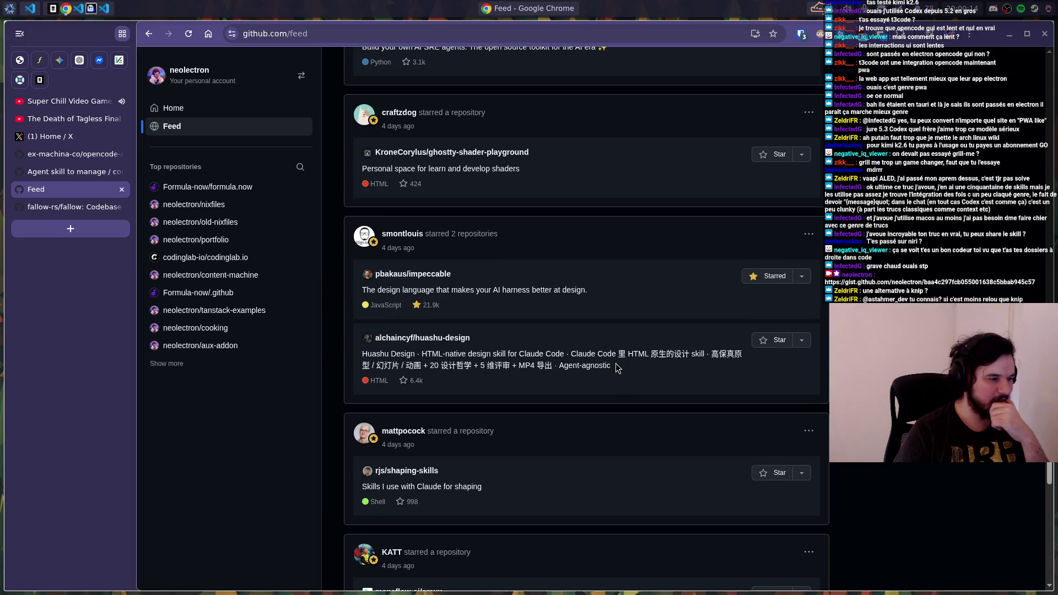
{"action": "scroll", "coordinate": [617, 368], "scroll_direction": "down", "scroll_amount": 1}
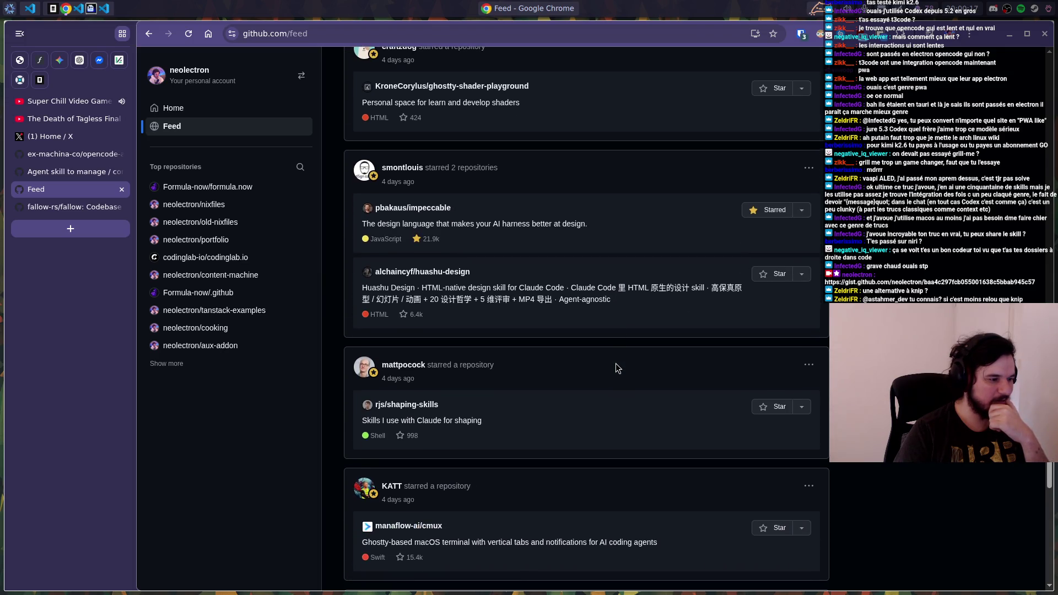
{"action": "scroll", "coordinate": [618, 368], "scroll_direction": "down", "scroll_amount": 3}
{"action": "scroll", "coordinate": [616, 365], "scroll_direction": "down", "scroll_amount": 6}
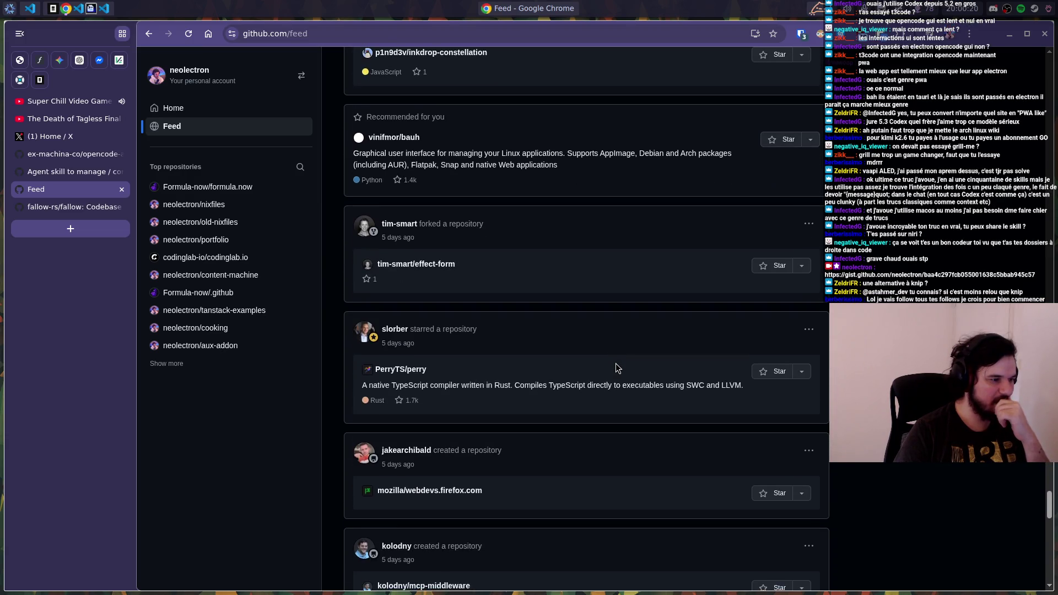
{"action": "scroll", "coordinate": [562, 311], "scroll_direction": "down", "scroll_amount": 2}
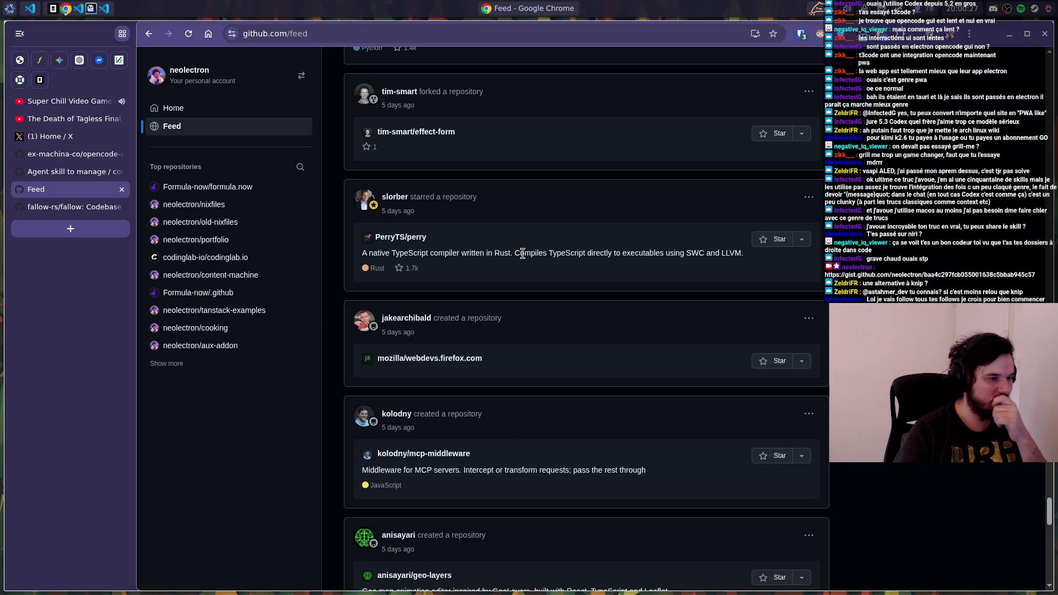
{"action": "triple_click", "coordinate": [523, 253]}
{"action": "triple_click", "coordinate": [523, 253]}
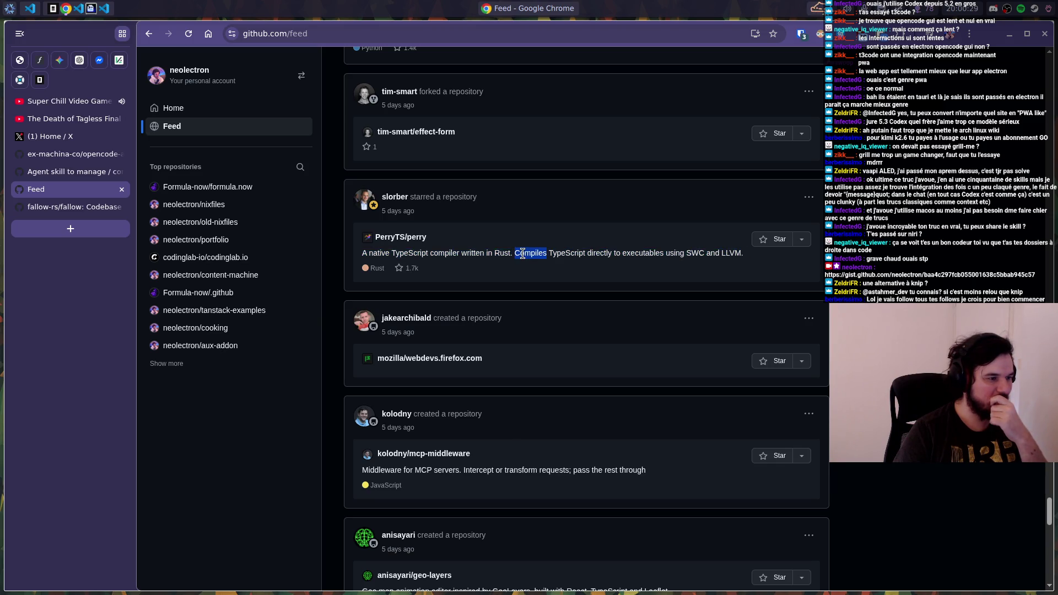
Glance at the fallow-rs/fallow tab, then return to the feed and keep scrolling.
{"action": "left_click", "coordinate": [53, 207]}
{"action": "left_click", "coordinate": [50, 193]}
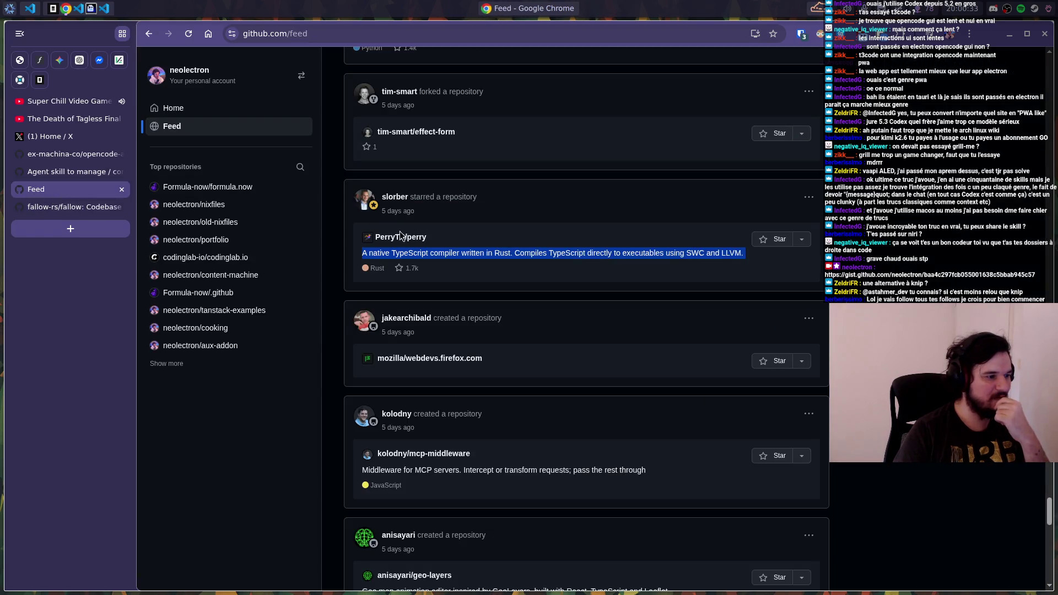
{"action": "scroll", "coordinate": [536, 349], "scroll_direction": "down", "scroll_amount": 1}
{"action": "scroll", "coordinate": [536, 350], "scroll_direction": "down", "scroll_amount": 2}
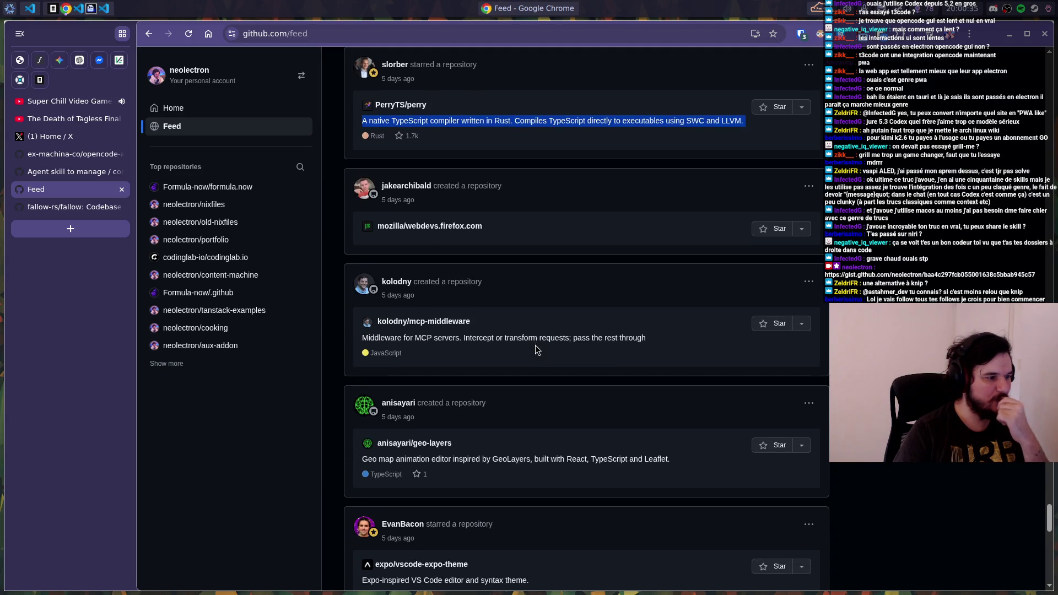
{"action": "scroll", "coordinate": [526, 343], "scroll_direction": "down", "scroll_amount": 10}
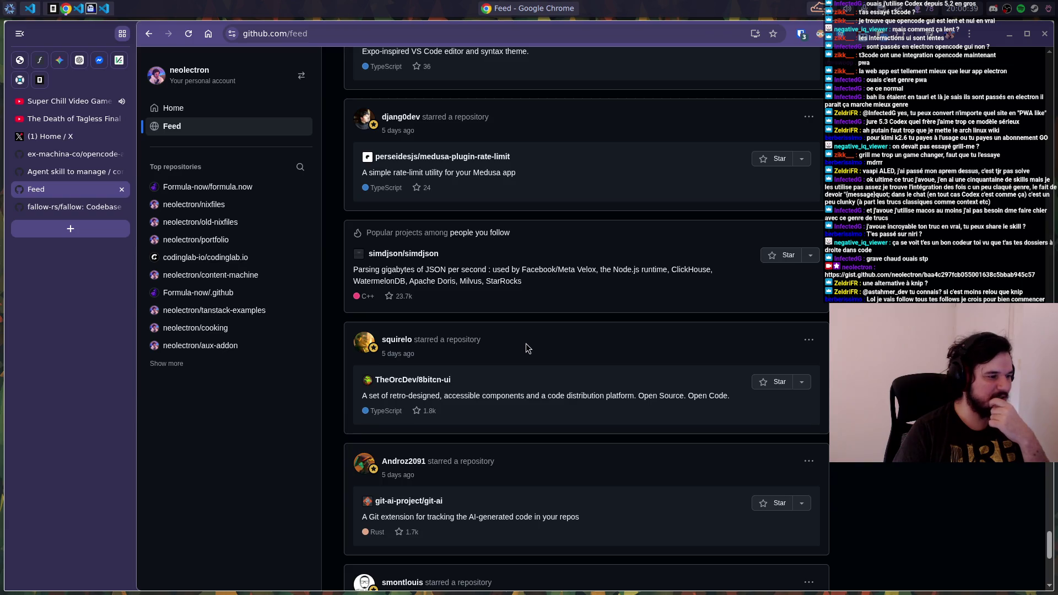
{"action": "scroll", "coordinate": [526, 343], "scroll_direction": "down", "scroll_amount": 2}
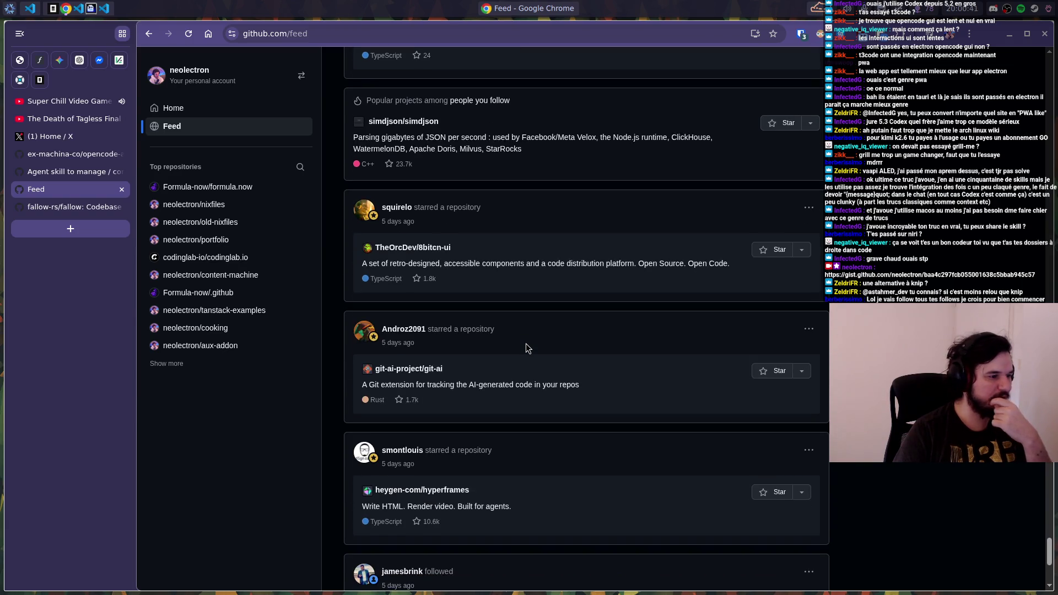
{"action": "scroll", "coordinate": [526, 342], "scroll_direction": "down", "scroll_amount": 5}
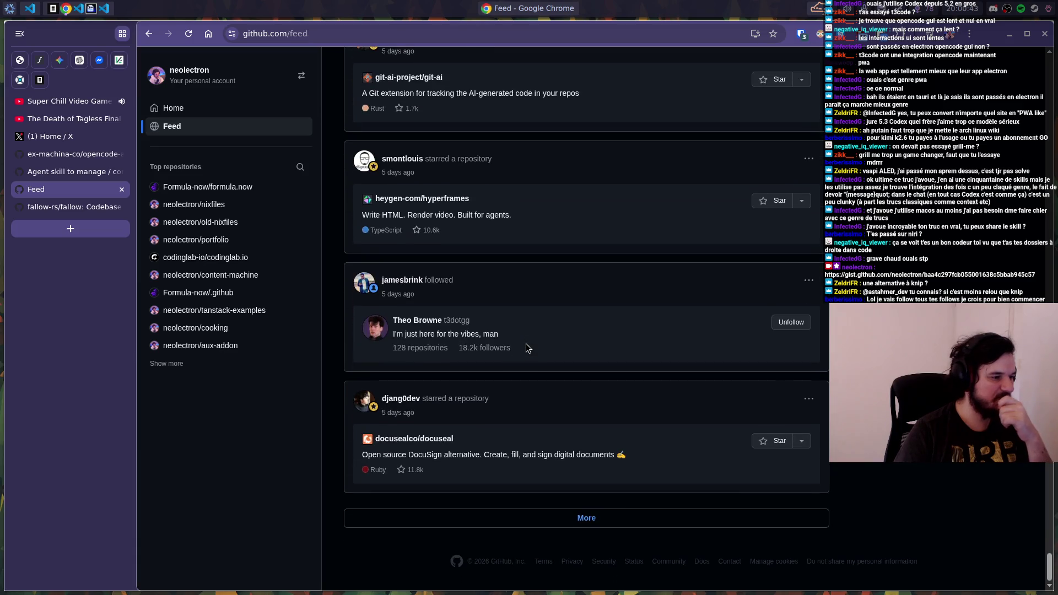
Load more feed items and add nix-community/comma to the 'Linux tools that I use' star list.
{"action": "left_click", "coordinate": [581, 513]}
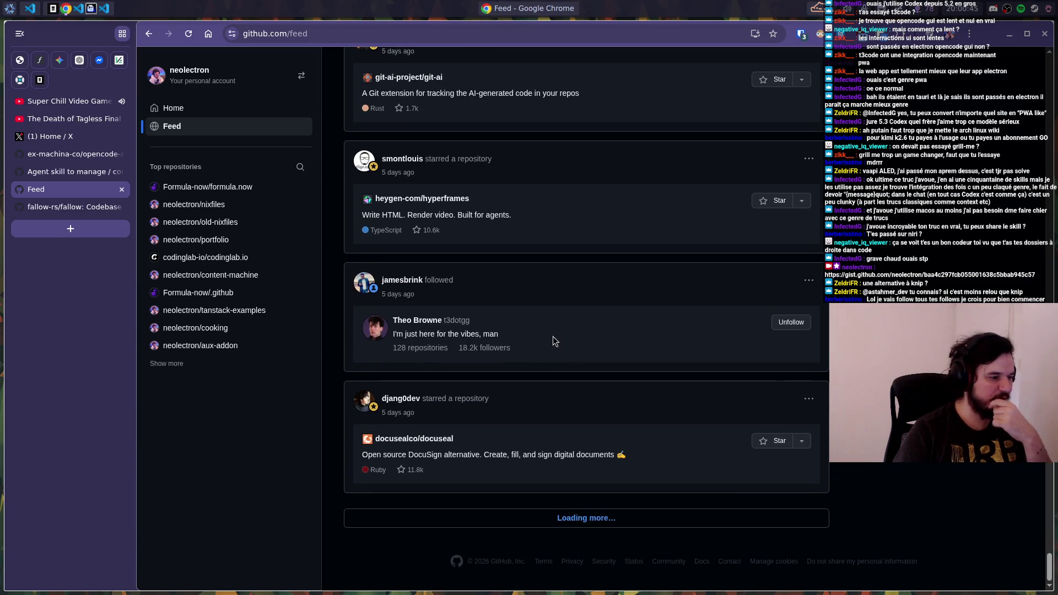
{"action": "scroll", "coordinate": [554, 336], "scroll_direction": "down", "scroll_amount": 5}
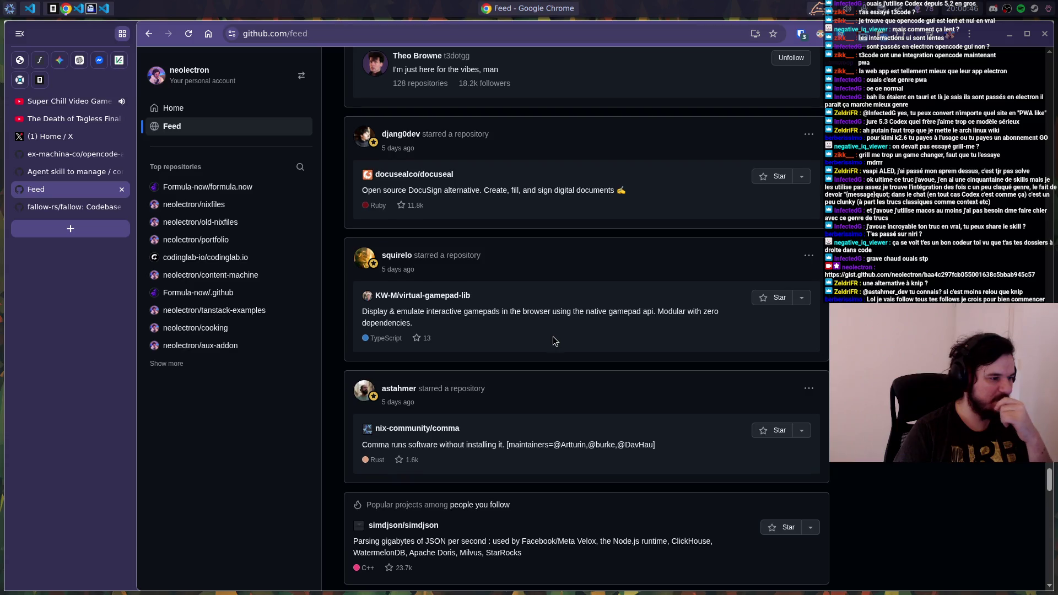
{"action": "scroll", "coordinate": [553, 336], "scroll_direction": "down", "scroll_amount": 2}
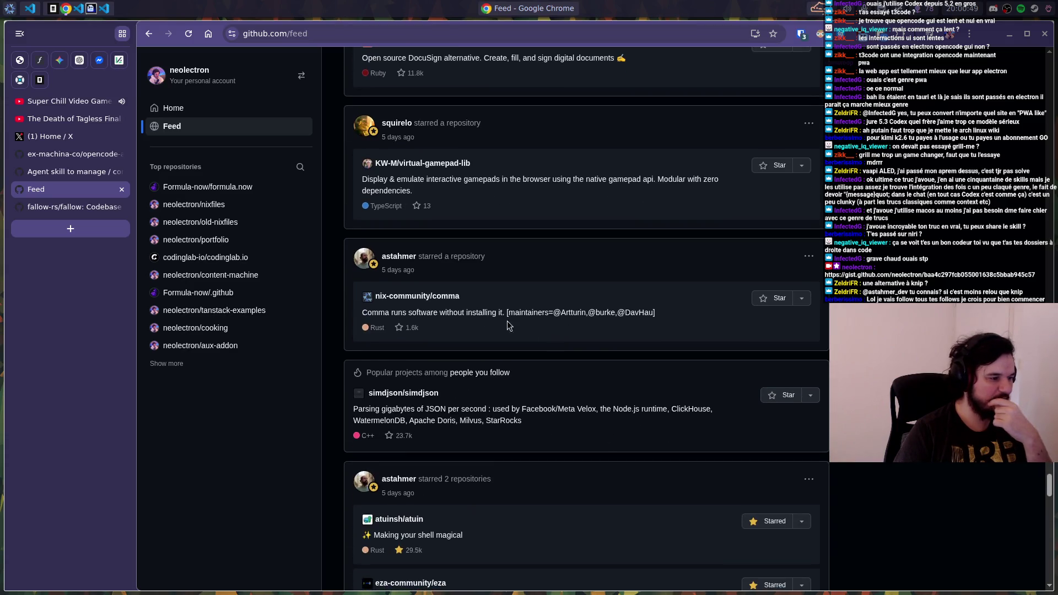
{"action": "left_click", "coordinate": [802, 299]}
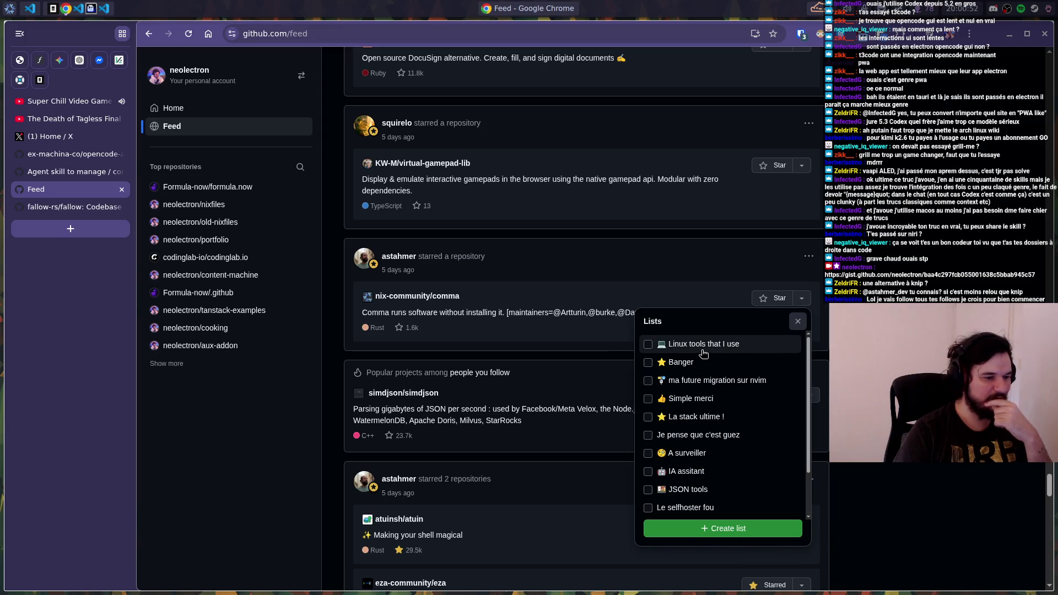
{"action": "left_click", "coordinate": [649, 344]}
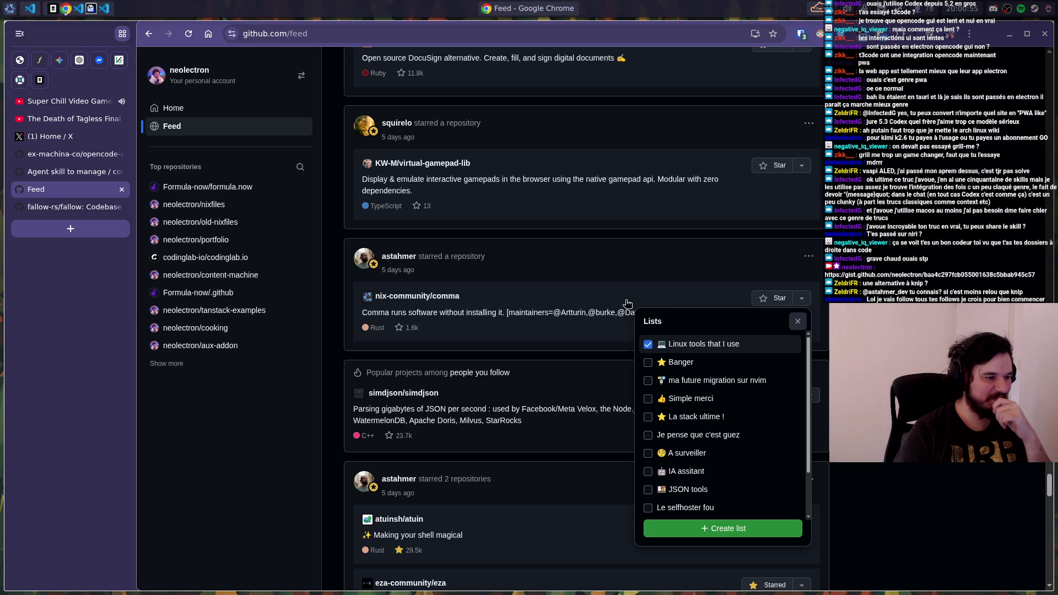
{"action": "left_click", "coordinate": [560, 302]}
Scroll further down the feed to the nix-community/awesome-nix entry.
{"action": "scroll", "coordinate": [560, 298], "scroll_direction": "down", "scroll_amount": 3}
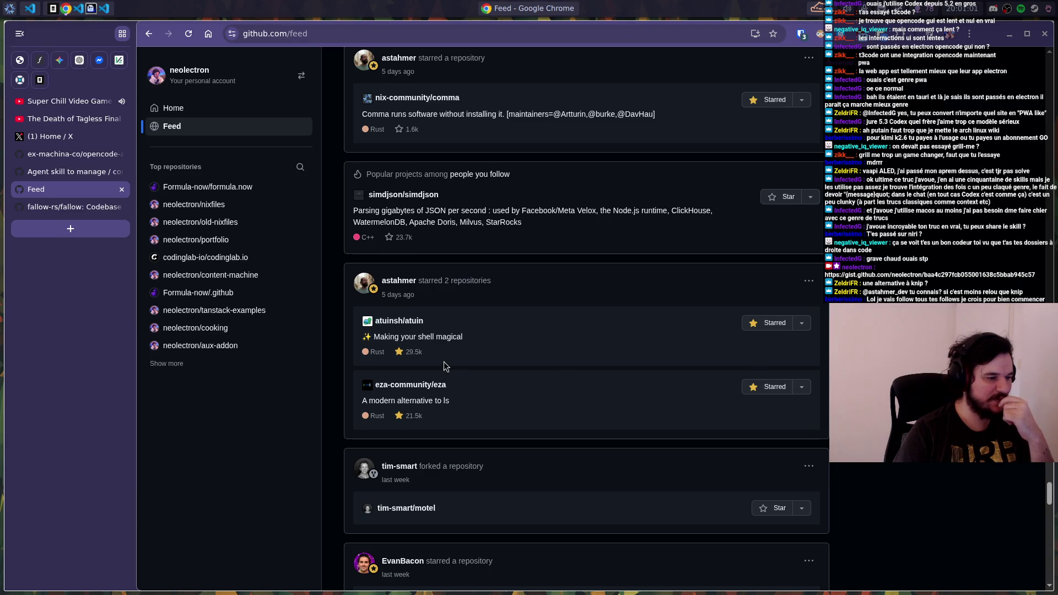
{"action": "scroll", "coordinate": [444, 367], "scroll_direction": "down", "scroll_amount": 2}
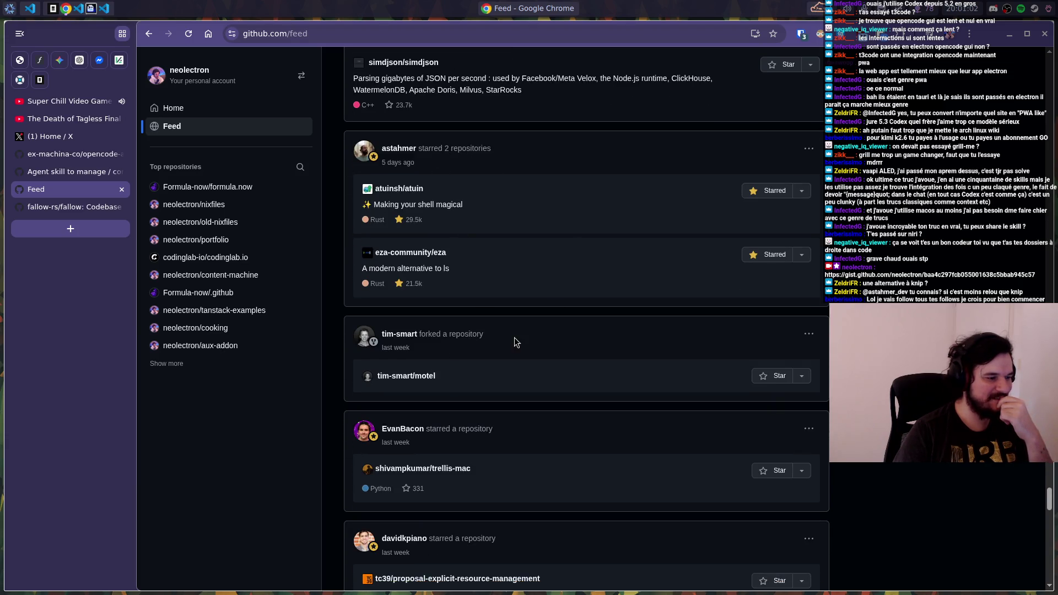
{"action": "scroll", "coordinate": [514, 338], "scroll_direction": "down", "scroll_amount": 1}
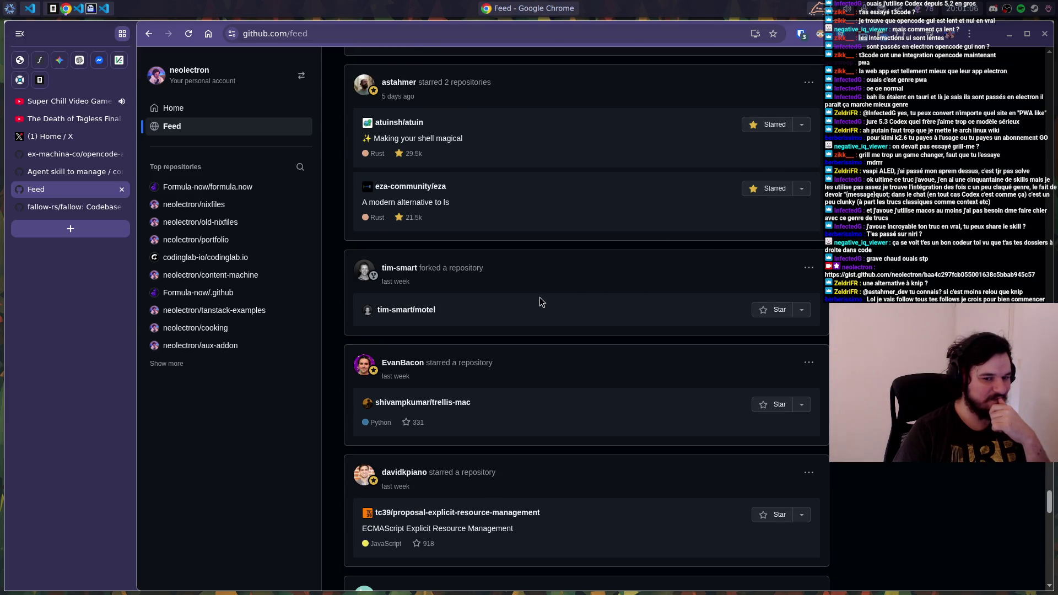
{"action": "scroll", "coordinate": [540, 303], "scroll_direction": "down", "scroll_amount": 5}
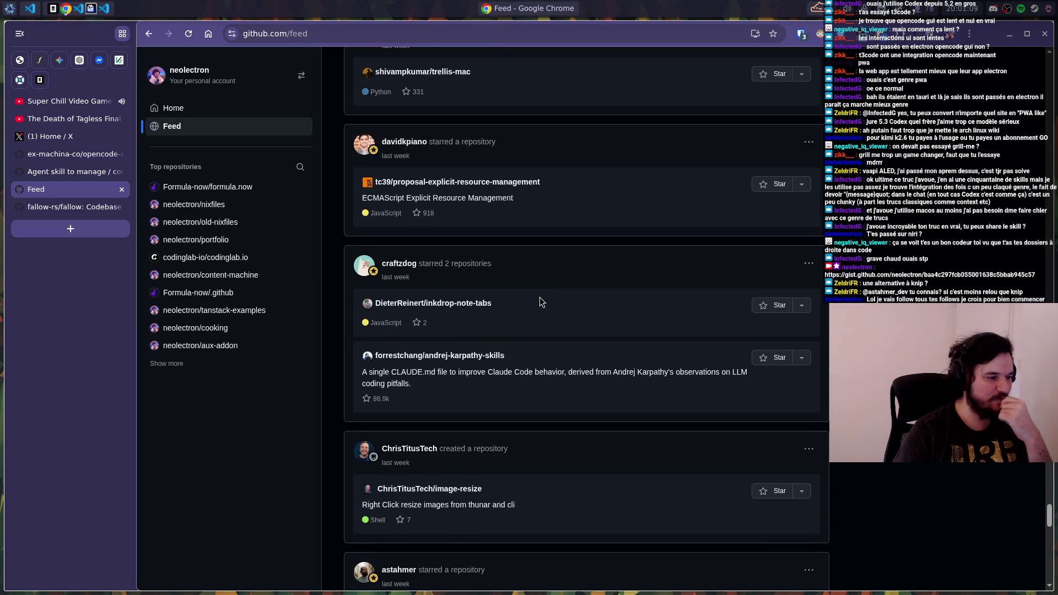
{"action": "scroll", "coordinate": [541, 302], "scroll_direction": "down", "scroll_amount": 4}
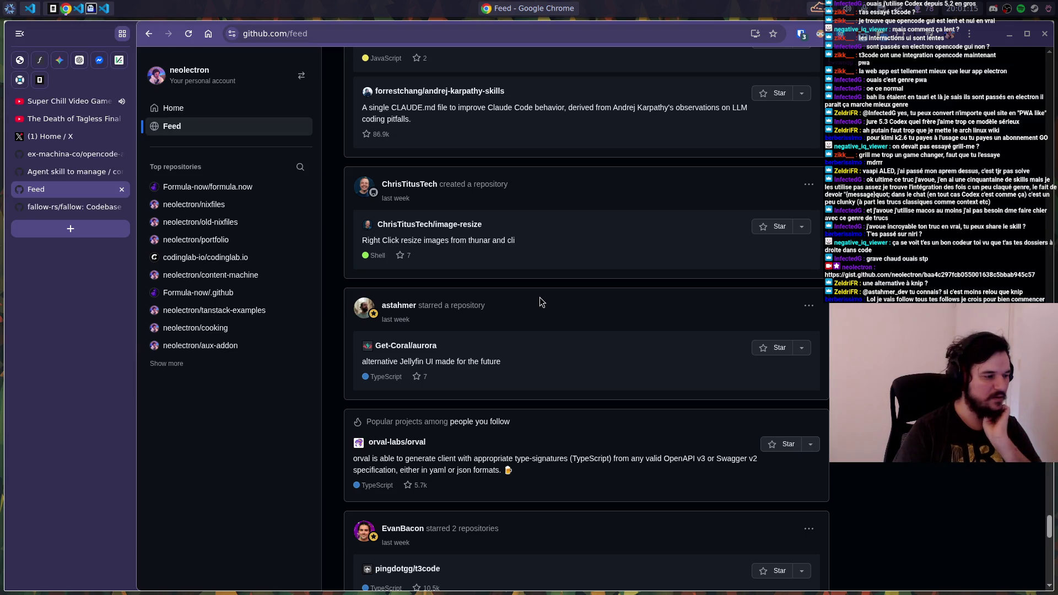
{"action": "scroll", "coordinate": [540, 302], "scroll_direction": "down", "scroll_amount": 7}
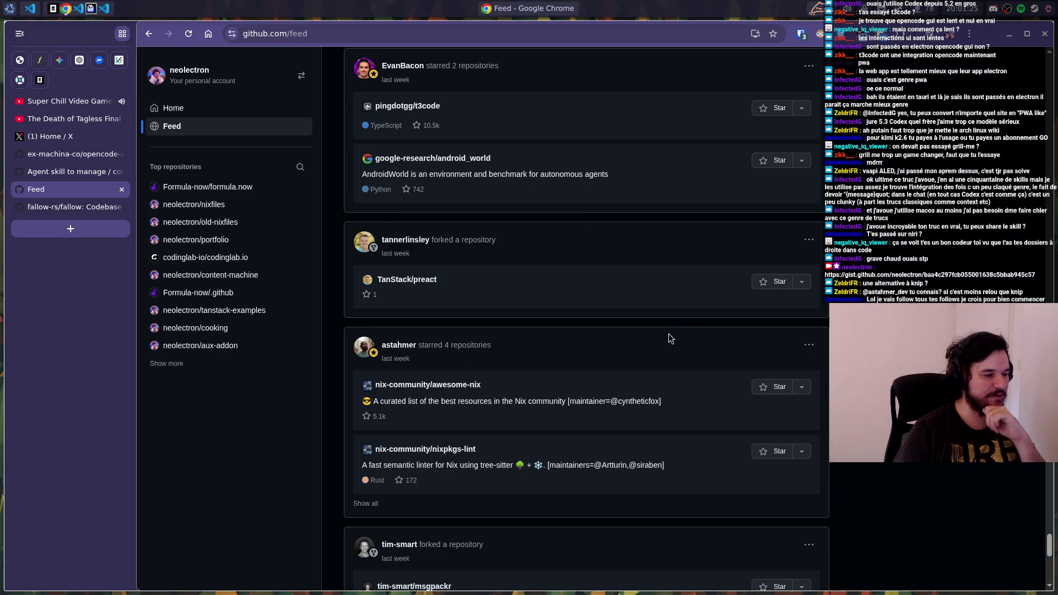
{"action": "scroll", "coordinate": [638, 345], "scroll_direction": "down", "scroll_amount": 3}
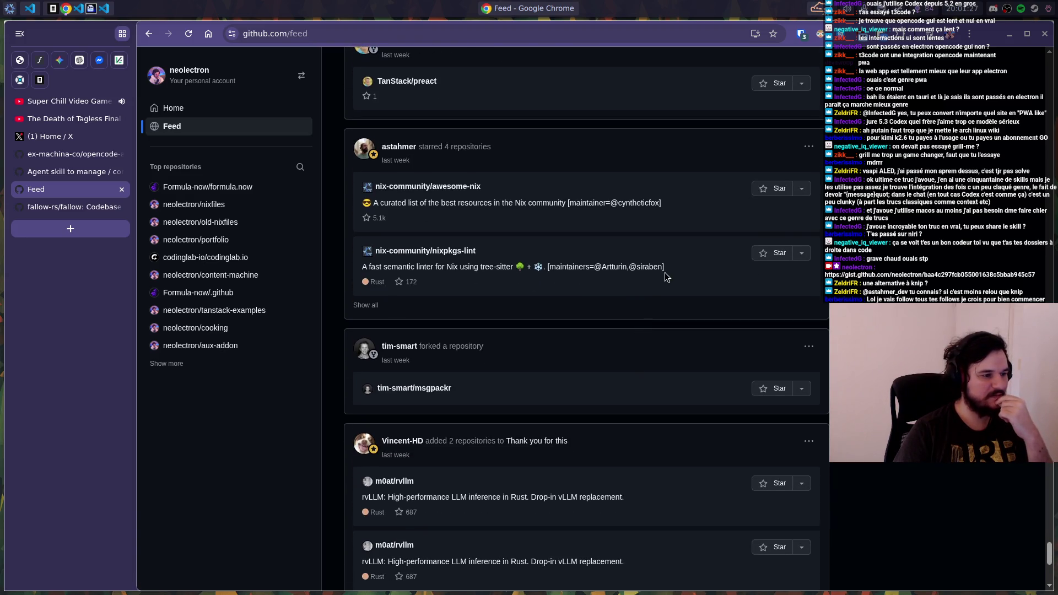
Star nix-community/awesome-nix into 'Linux tools that I use' and scroll back up the feed.
{"action": "left_click", "coordinate": [802, 188]}
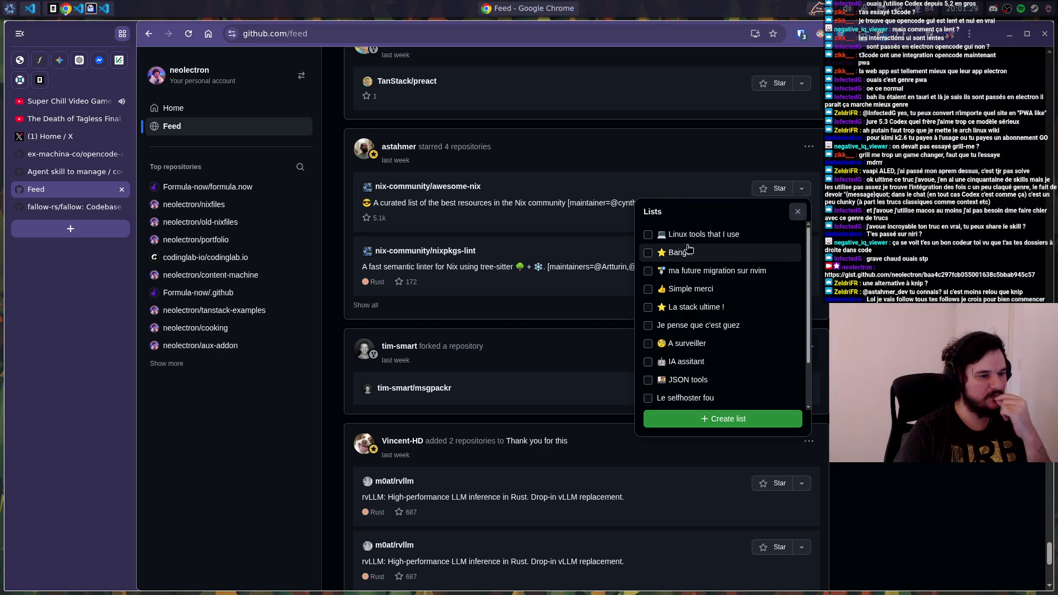
{"action": "left_click", "coordinate": [675, 239]}
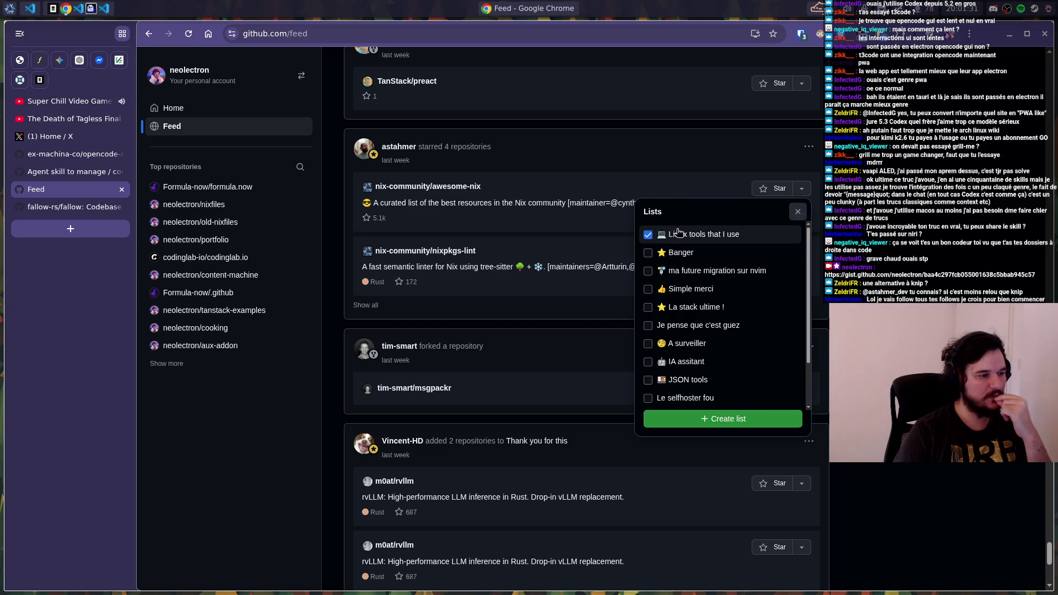
{"action": "left_click", "coordinate": [338, 303]}
{"action": "scroll", "coordinate": [337, 302], "scroll_direction": "down", "scroll_amount": 5}
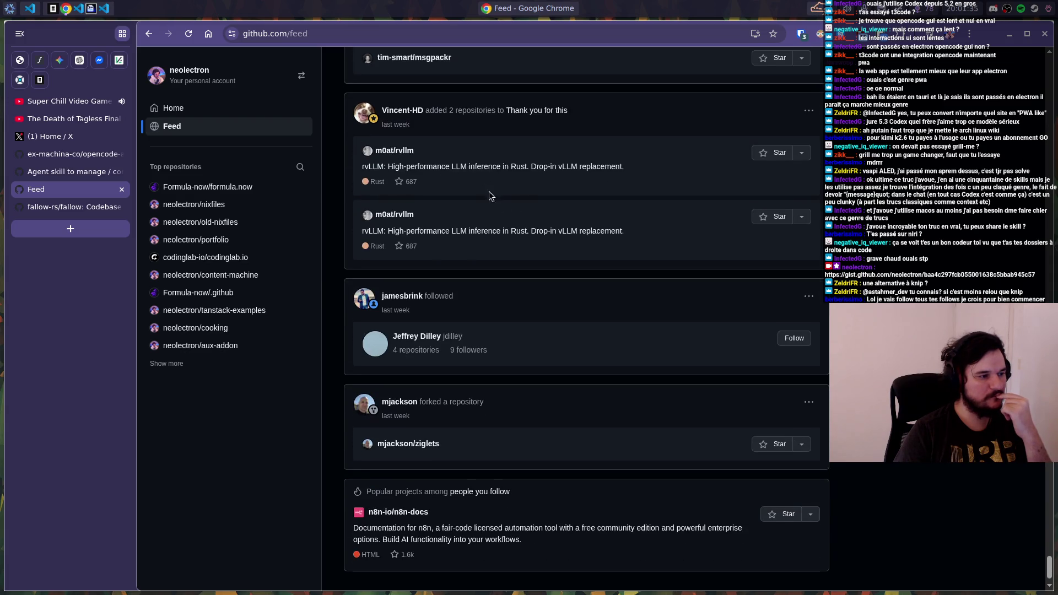
{"action": "scroll", "coordinate": [523, 221], "scroll_direction": "down", "scroll_amount": 1}
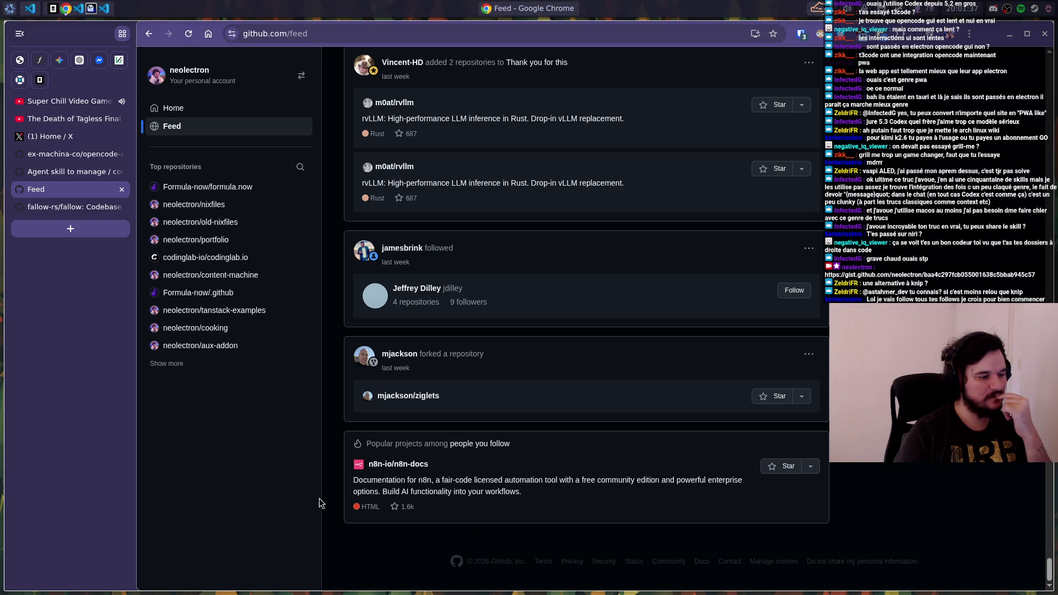
{"action": "scroll", "coordinate": [329, 499], "scroll_direction": "up", "scroll_amount": 10}
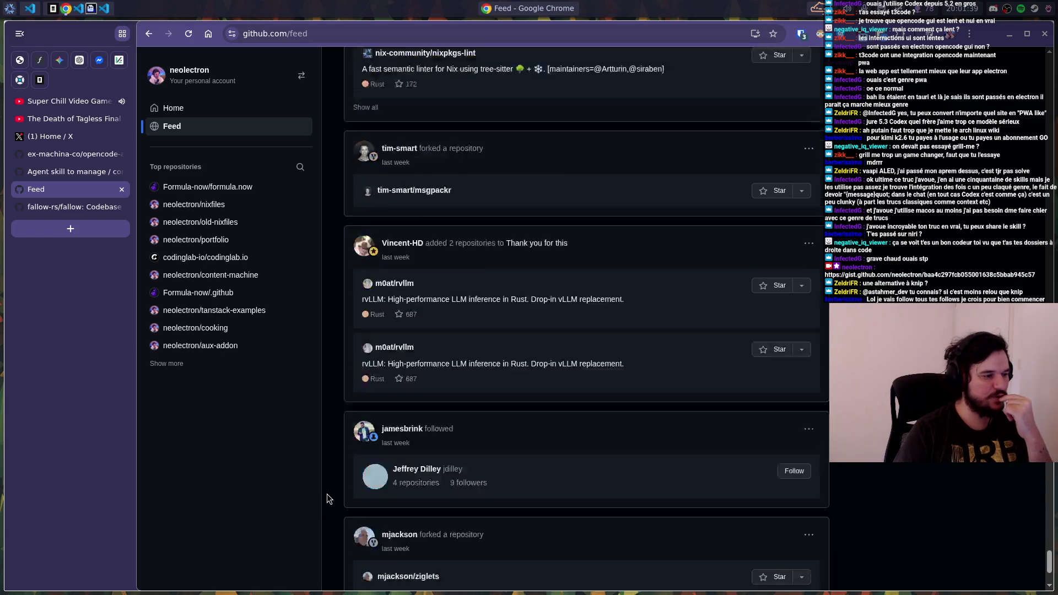
{"action": "scroll", "coordinate": [329, 498], "scroll_direction": "up", "scroll_amount": 10}
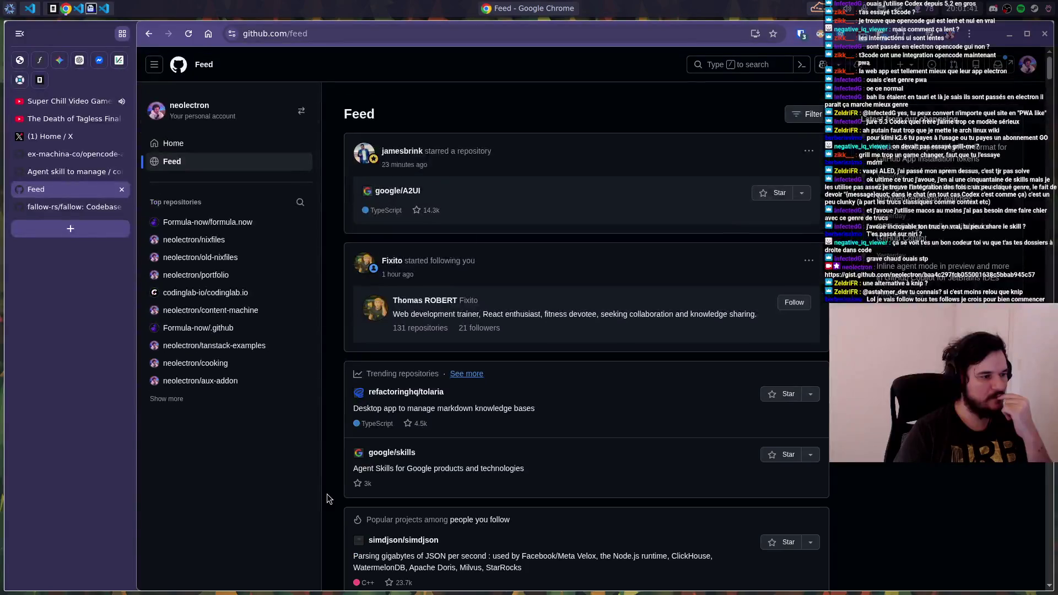
{"action": "left_click", "coordinate": [70, 207]}
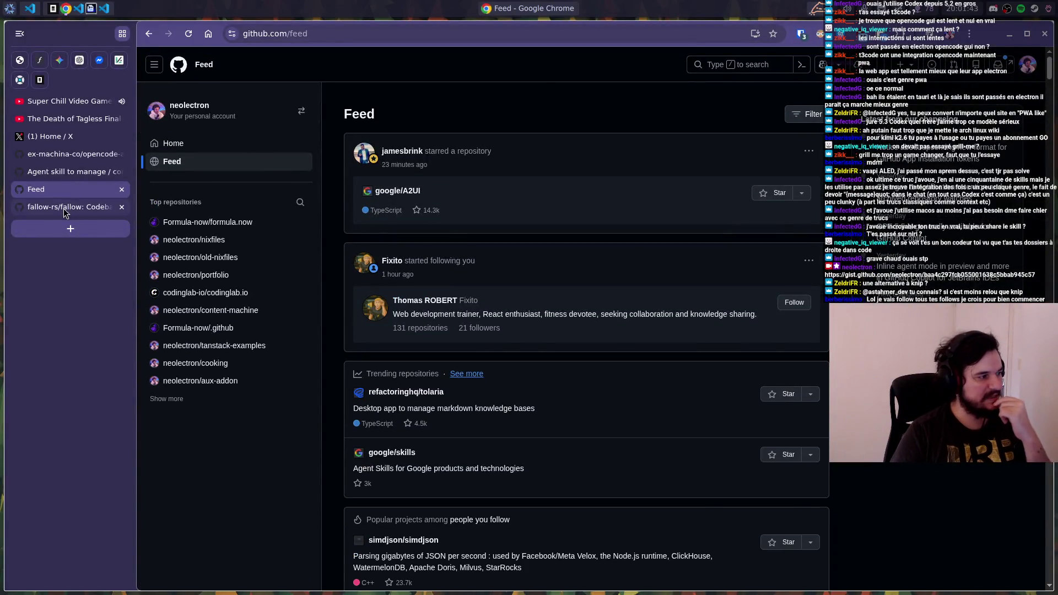
Open the docs.fallow.tools documentation site from the repo's About section in a background tab.
{"action": "mouse_move", "coordinate": [781, 178]}
{"action": "left_mouse_down"}
{"action": "mouse_move", "coordinate": [904, 179]}
{"action": "mouse_move", "coordinate": [882, 205]}
{"action": "mouse_move", "coordinate": [915, 195]}
{"action": "mouse_move", "coordinate": [897, 266]}
{"action": "left_mouse_up"}
{"action": "middle_click", "coordinate": [823, 305]}
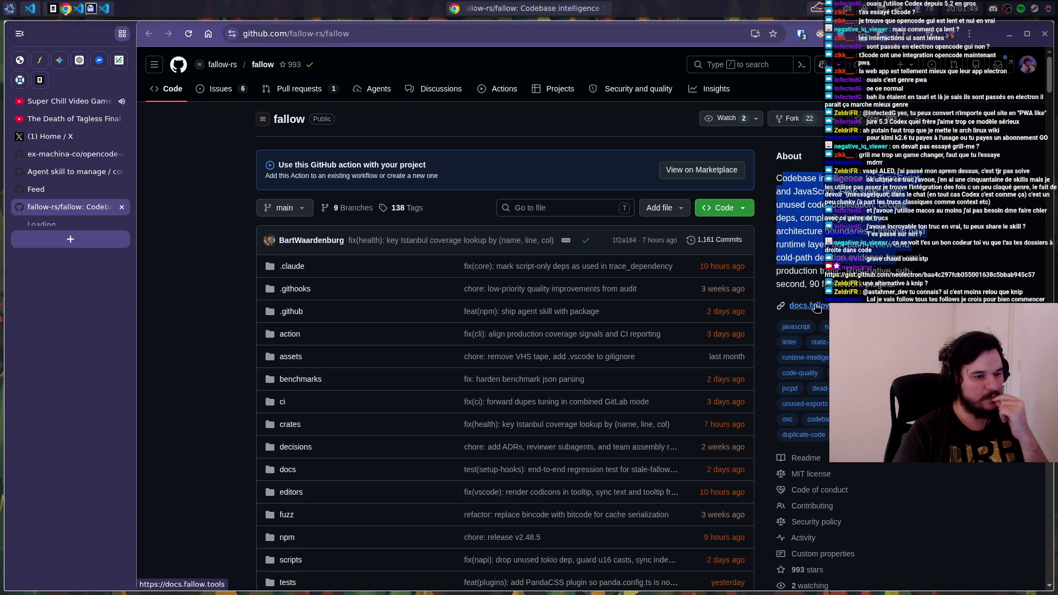
{"action": "scroll", "coordinate": [444, 340], "scroll_direction": "down", "scroll_amount": 10}
{"action": "scroll", "coordinate": [641, 191], "scroll_direction": "up", "scroll_amount": 10}
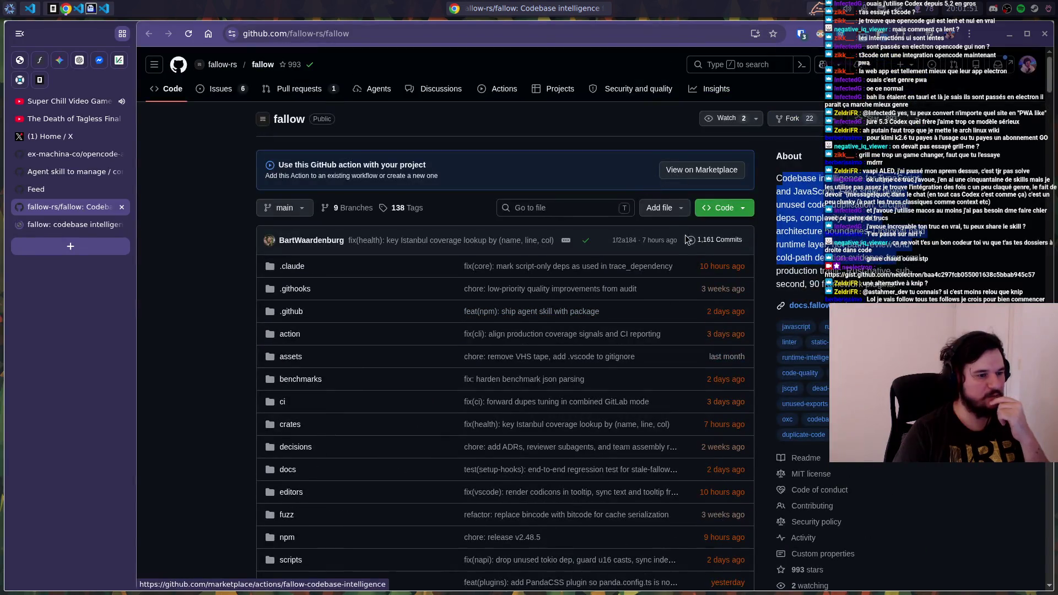
{"action": "scroll", "coordinate": [716, 489], "scroll_direction": "down", "scroll_amount": 15}
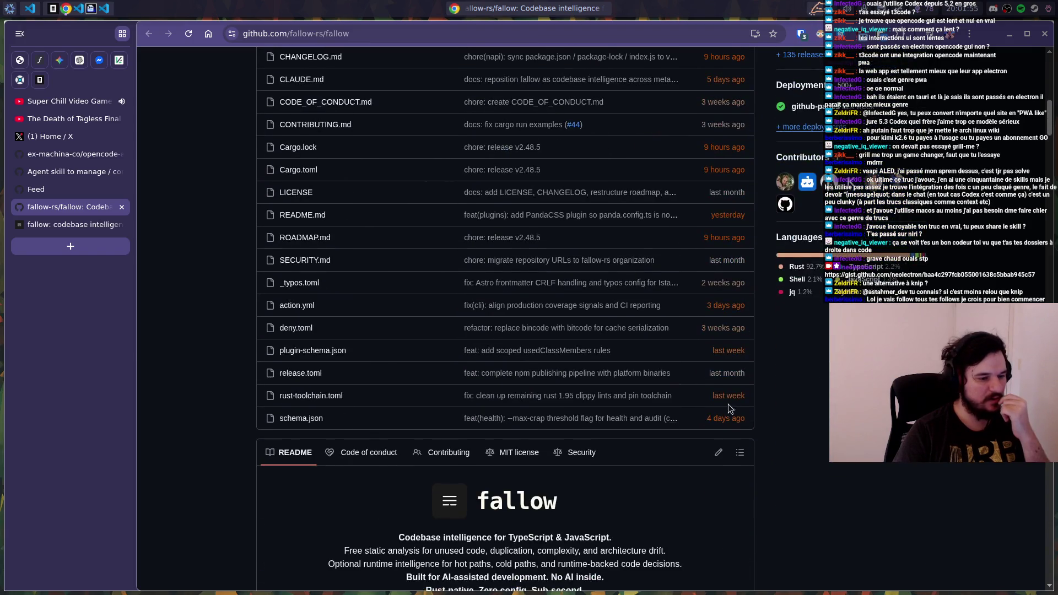
{"action": "scroll", "coordinate": [728, 408], "scroll_direction": "up", "scroll_amount": 10}
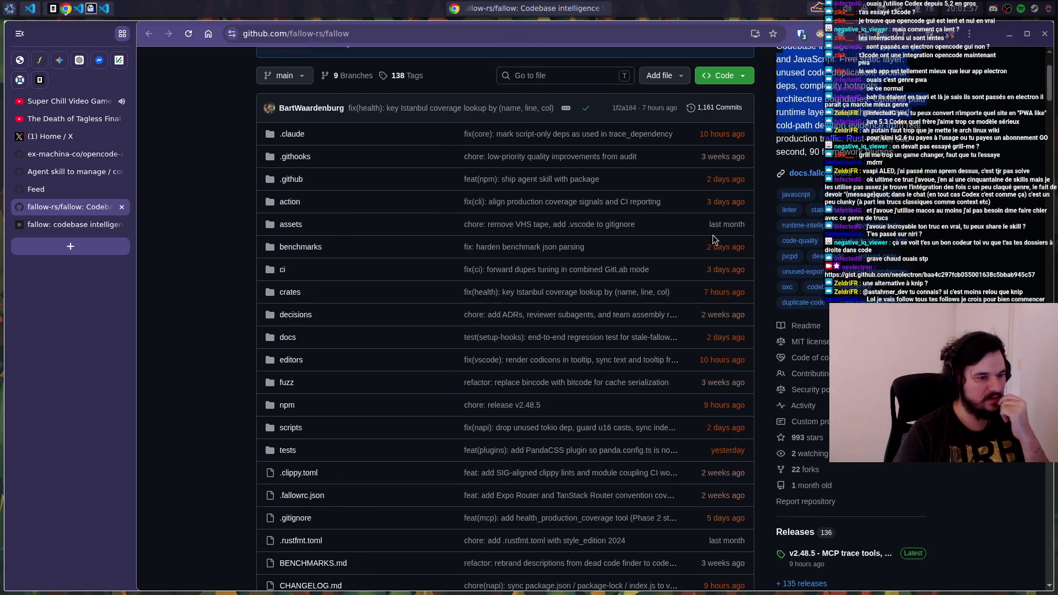
{"action": "scroll", "coordinate": [702, 251], "scroll_direction": "down", "scroll_amount": 10}
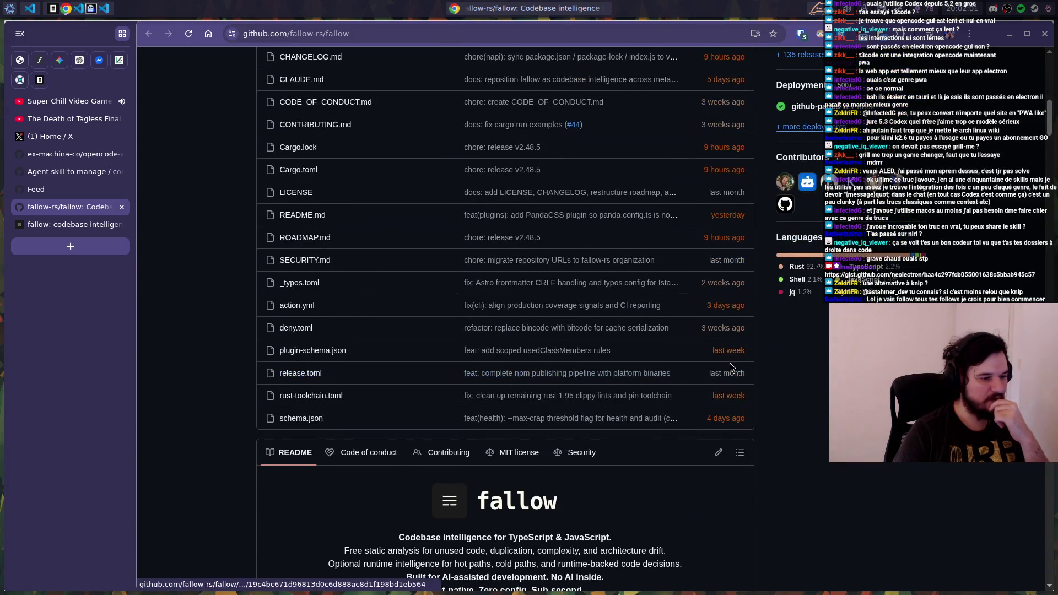
View the latest release.toml commit, then go back to the fallow-rs/fallow README.
{"action": "left_click", "coordinate": [622, 380]}
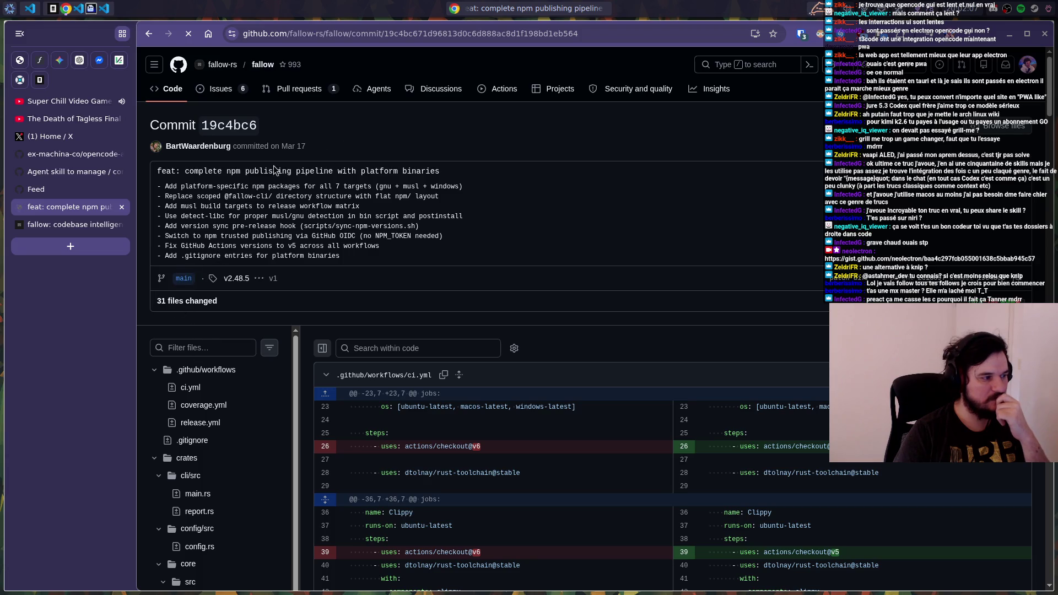
{"action": "key", "text": "alt+Left"}
{"action": "scroll", "coordinate": [530, 413], "scroll_direction": "down", "scroll_amount": 5}
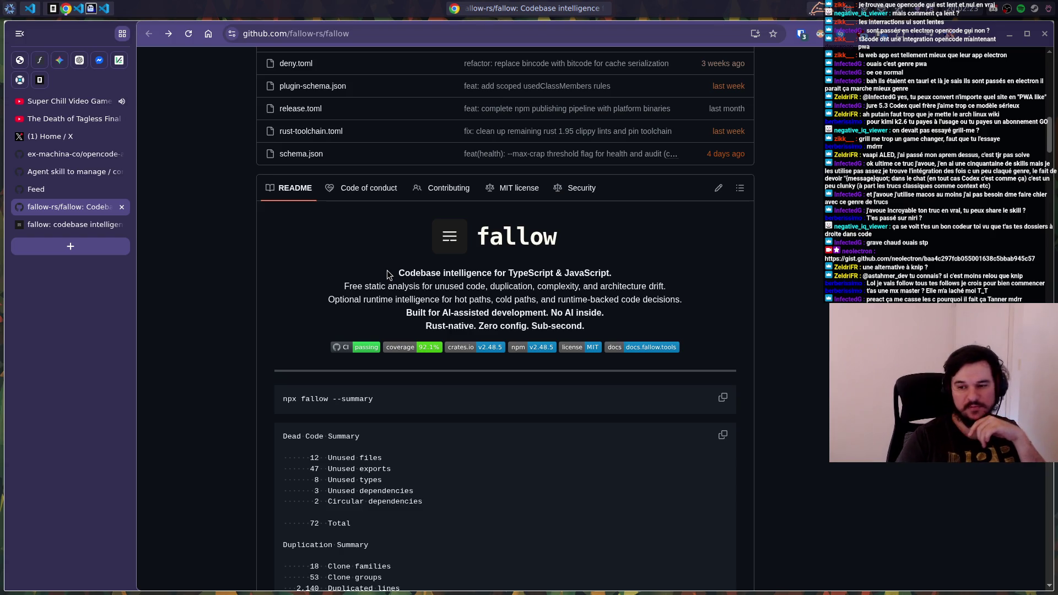
{"action": "mouse_move", "coordinate": [388, 274]}
{"action": "left_mouse_down"}
{"action": "mouse_move", "coordinate": [654, 279]}
{"action": "mouse_move", "coordinate": [645, 329]}
{"action": "left_mouse_up"}
{"action": "left_click", "coordinate": [645, 329]}
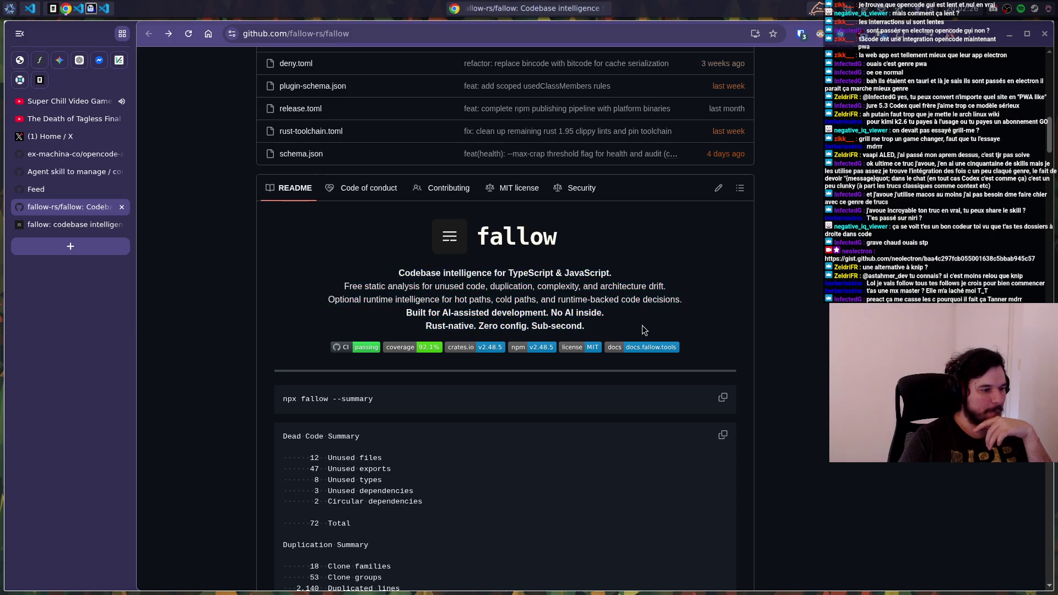
{"action": "scroll", "coordinate": [645, 330], "scroll_direction": "down", "scroll_amount": 3}
{"action": "mouse_move", "coordinate": [510, 478]}
{"action": "left_mouse_down"}
{"action": "mouse_move", "coordinate": [345, 326]}
{"action": "mouse_move", "coordinate": [251, 201]}
{"action": "left_mouse_up"}
{"action": "left_click", "coordinate": [518, 328]}
{"action": "scroll", "coordinate": [518, 328], "scroll_direction": "down", "scroll_amount": 5}
{"action": "scroll", "coordinate": [350, 284], "scroll_direction": "up", "scroll_amount": 6}
{"action": "scroll", "coordinate": [351, 284], "scroll_direction": "down", "scroll_amount": 5}
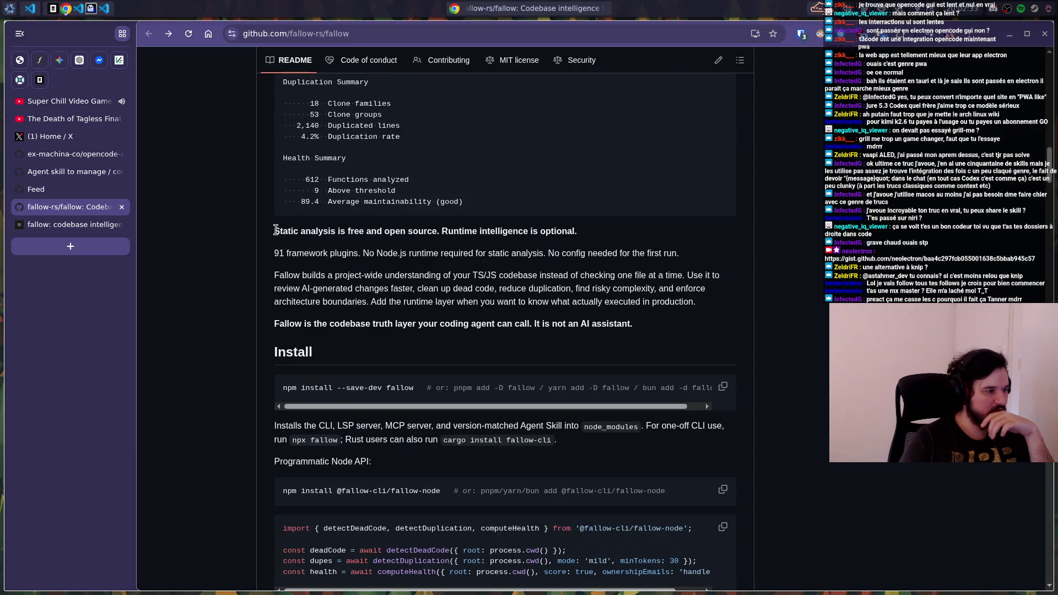
{"action": "mouse_move", "coordinate": [279, 231]}
{"action": "left_mouse_down"}
{"action": "mouse_move", "coordinate": [299, 247]}
{"action": "mouse_move", "coordinate": [400, 253]}
{"action": "mouse_move", "coordinate": [680, 254]}
{"action": "mouse_move", "coordinate": [447, 287]}
{"action": "left_mouse_up"}
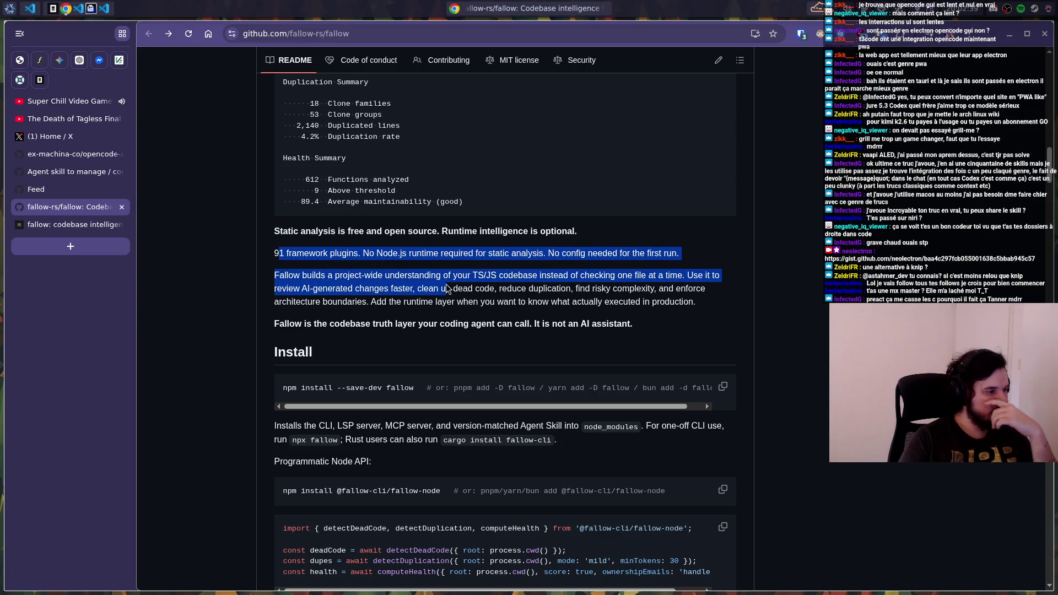
{"action": "scroll", "coordinate": [399, 423], "scroll_direction": "down", "scroll_amount": 4}
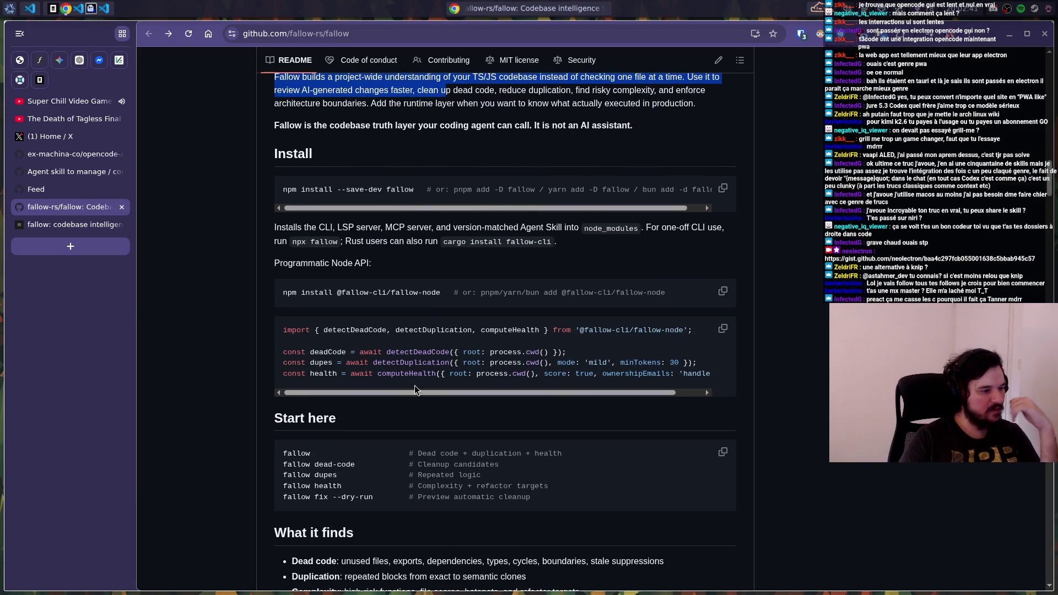
{"action": "scroll", "coordinate": [425, 393], "scroll_direction": "right", "scroll_amount": 1}
{"action": "mouse_move", "coordinate": [425, 393]}
{"action": "left_mouse_down"}
{"action": "mouse_move", "coordinate": [408, 391]}
{"action": "mouse_move", "coordinate": [508, 396]}
{"action": "mouse_move", "coordinate": [279, 385]}
{"action": "left_mouse_up"}
{"action": "scroll", "coordinate": [302, 372], "scroll_direction": "down", "scroll_amount": 5}
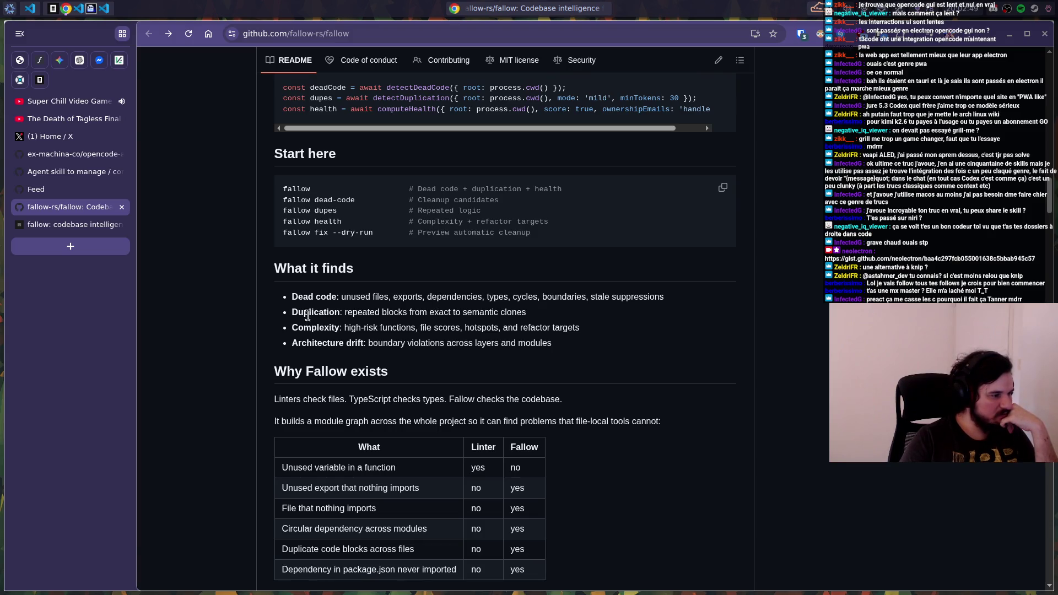
{"action": "left_click_drag", "start_coordinate": [292, 296], "coordinate": [540, 296]}
{"action": "left_click", "coordinate": [539, 296]}
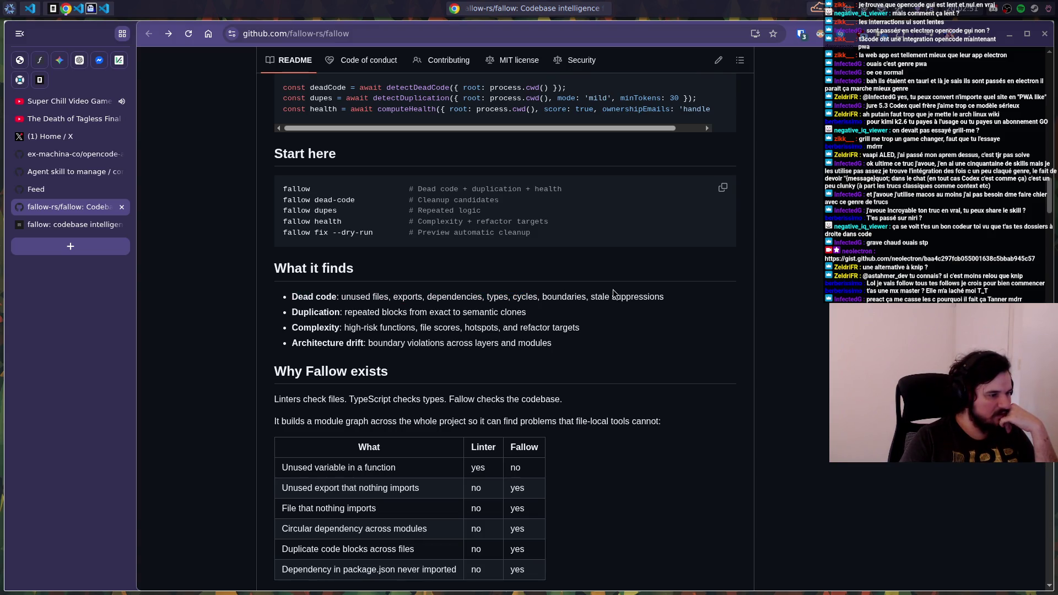
{"action": "triple_click", "coordinate": [672, 296]}
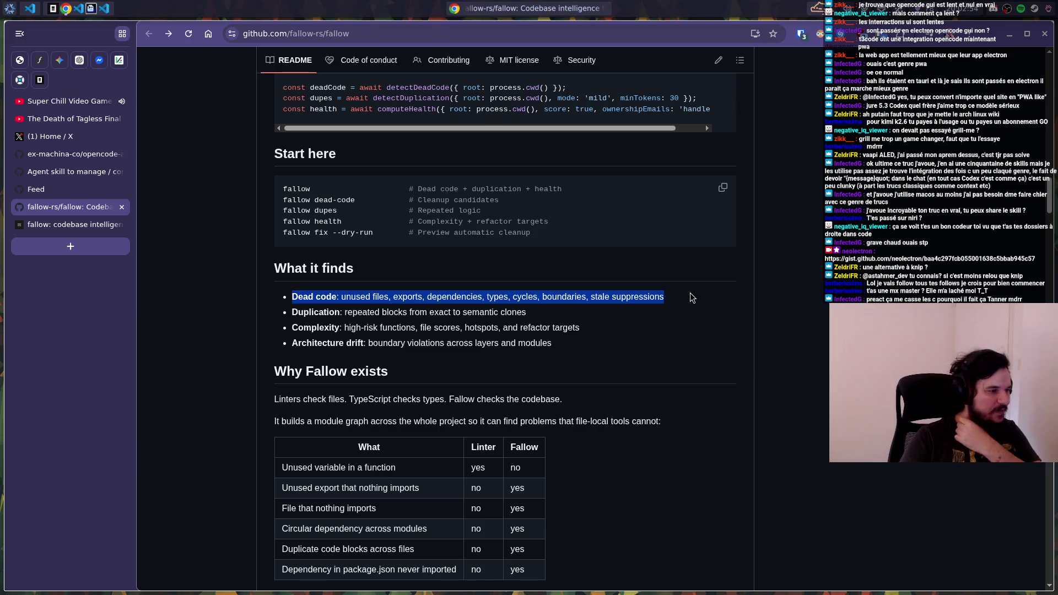
{"action": "left_click_drag", "start_coordinate": [527, 312], "coordinate": [277, 314]}
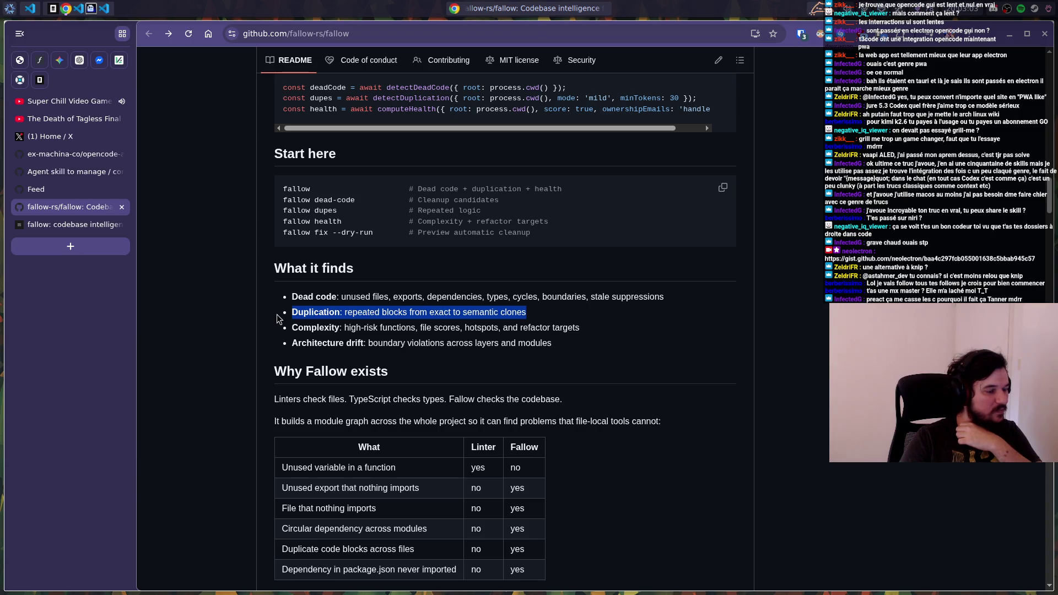
{"action": "left_click_drag", "start_coordinate": [596, 329], "coordinate": [252, 335]}
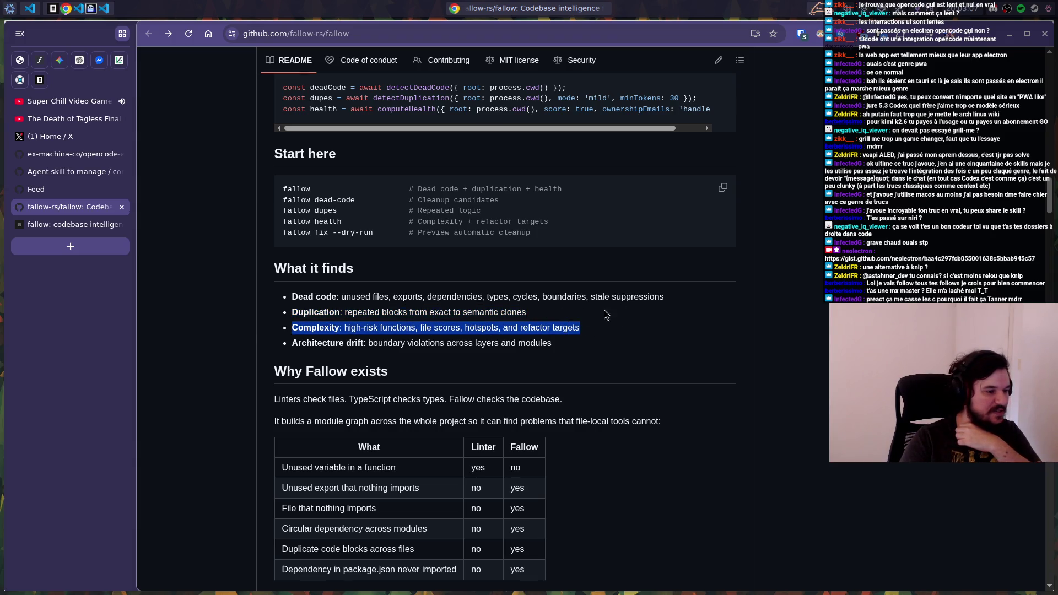
{"action": "left_click_drag", "start_coordinate": [606, 313], "coordinate": [268, 319]}
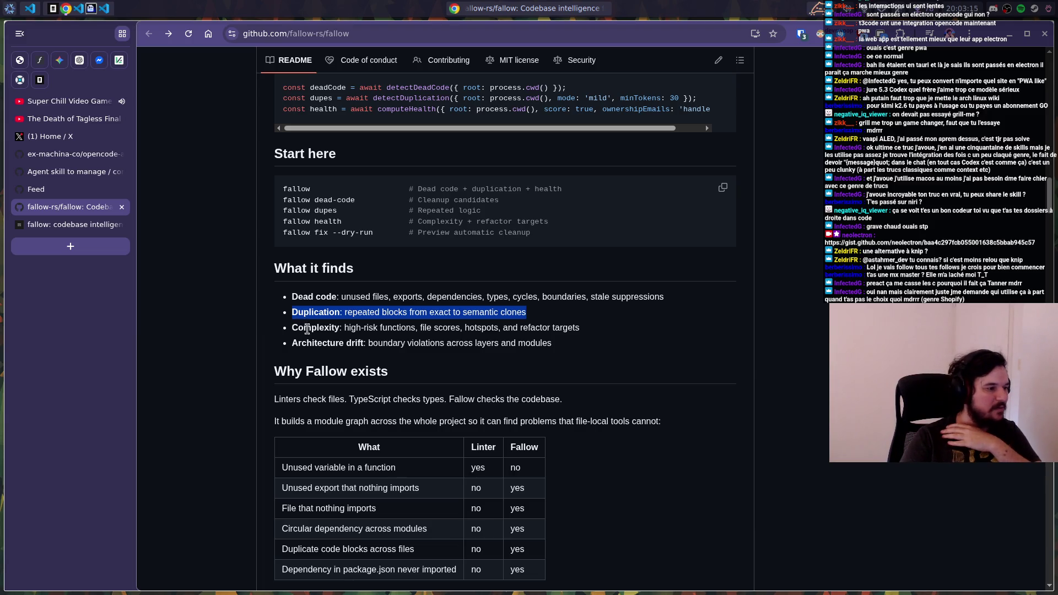
{"action": "triple_click", "coordinate": [369, 327]}
{"action": "triple_click", "coordinate": [378, 327]}
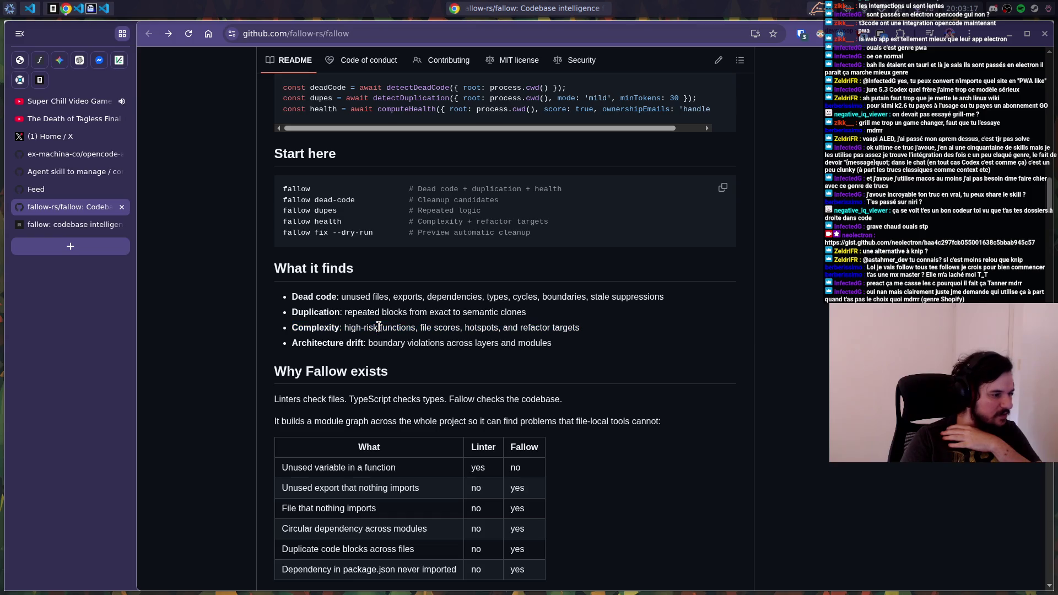
{"action": "left_click_drag", "start_coordinate": [611, 332], "coordinate": [253, 338]}
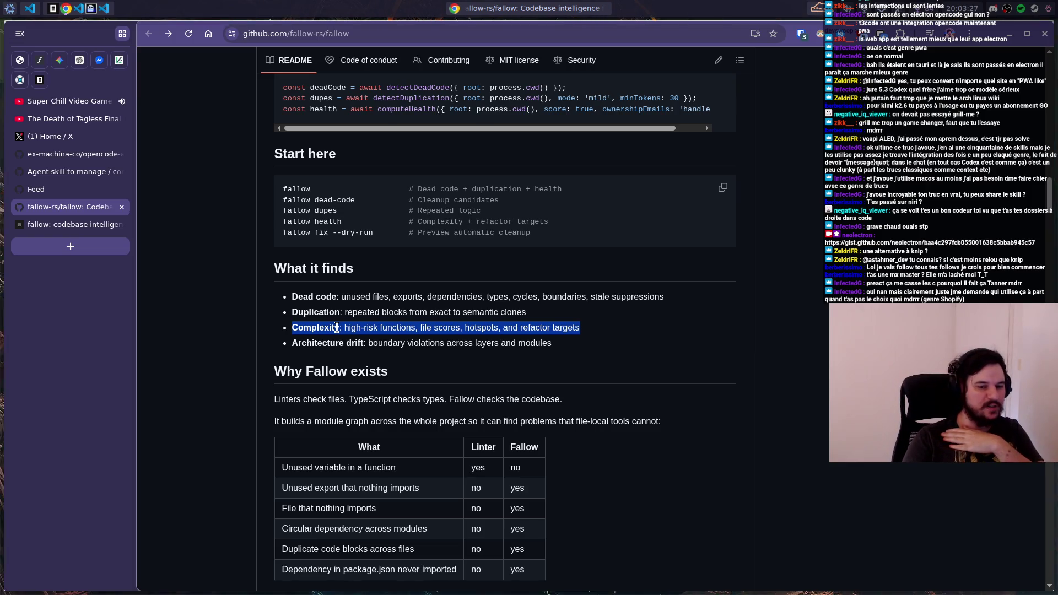
{"action": "left_click", "coordinate": [336, 328]}
{"action": "triple_click", "coordinate": [336, 328]}
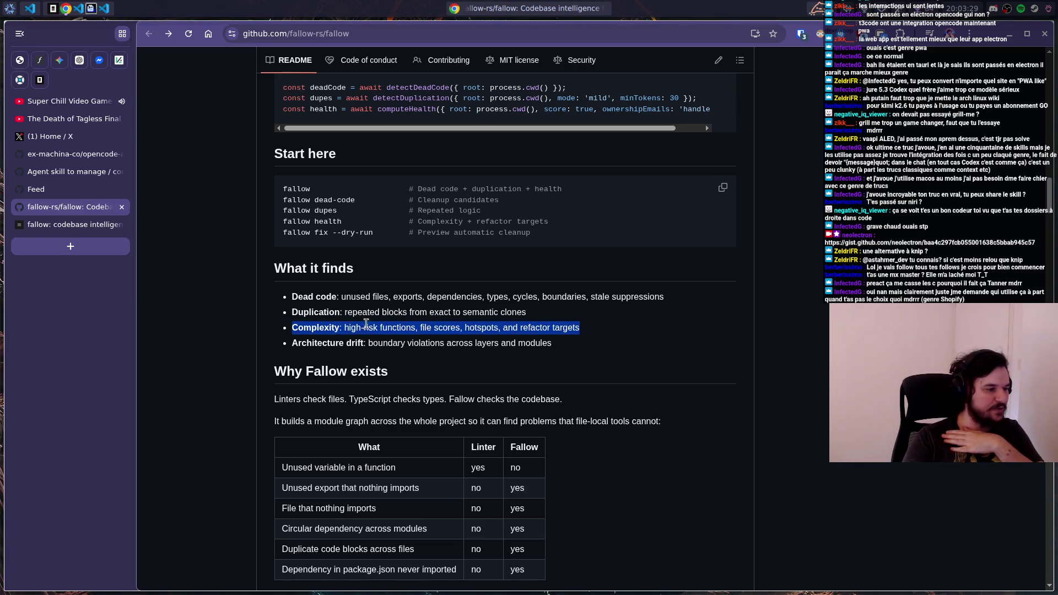
{"action": "triple_click", "coordinate": [520, 345]}
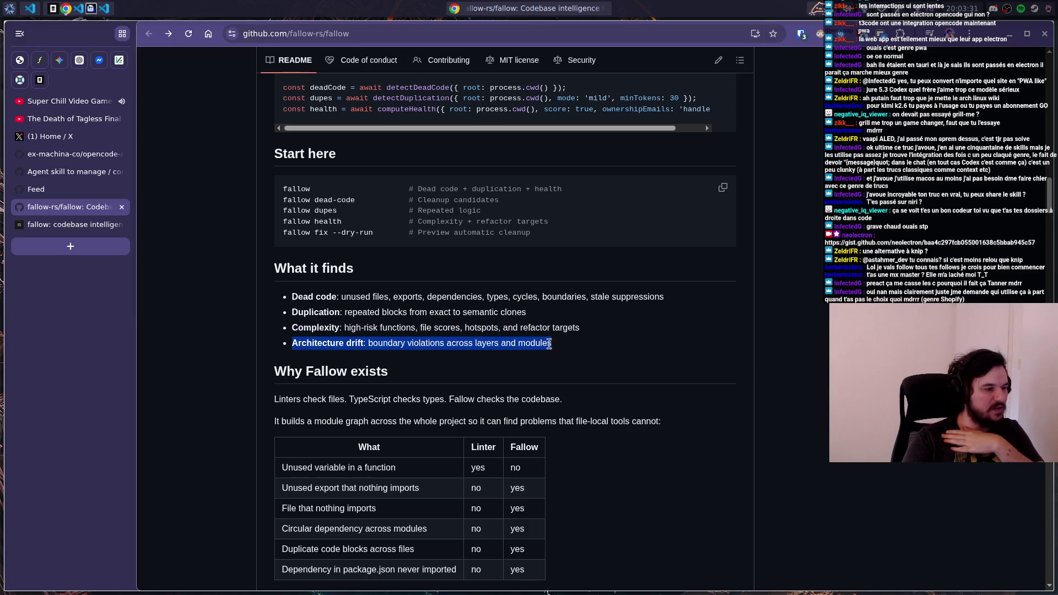
{"action": "left_click", "coordinate": [520, 341]}
{"action": "triple_click", "coordinate": [519, 342]}
{"action": "left_click", "coordinate": [584, 347]}
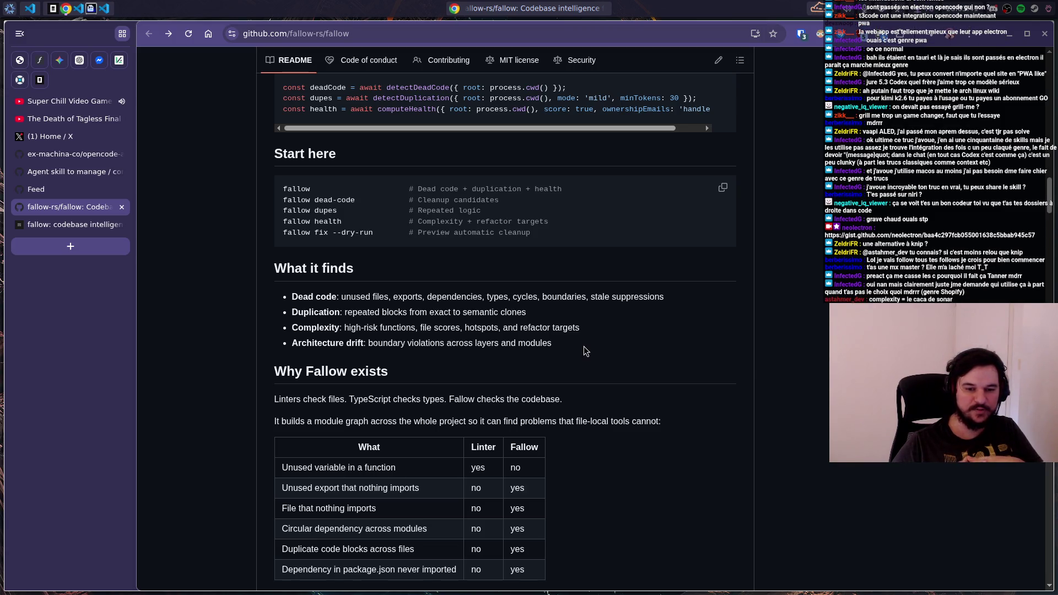
Scroll to Why Fallow exists and highlight the sentences on codebase checking and module graphs.
{"action": "scroll", "coordinate": [601, 344], "scroll_direction": "down", "scroll_amount": 5}
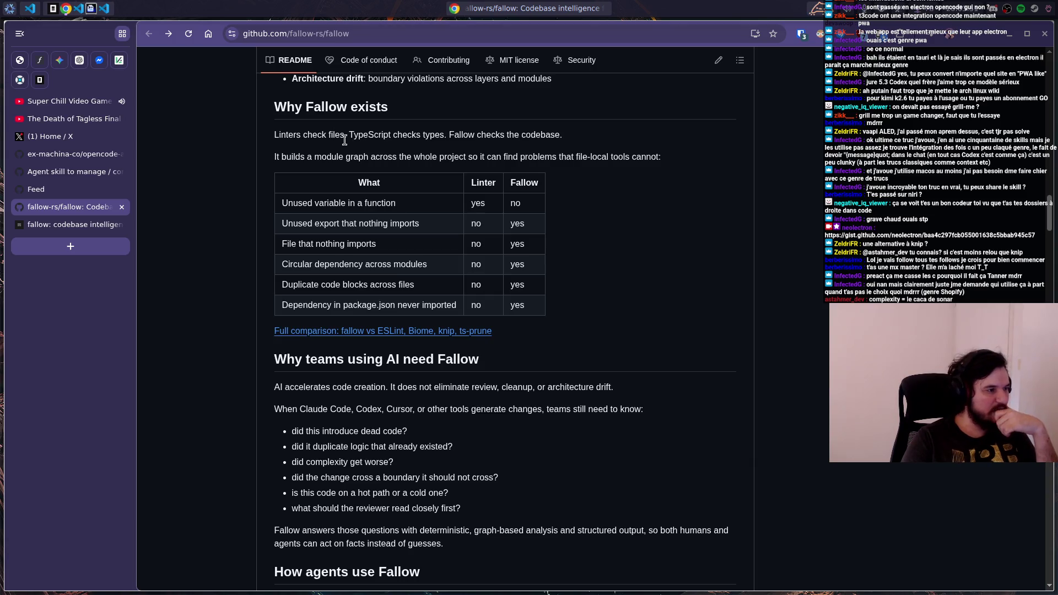
{"action": "mouse_move", "coordinate": [349, 136]}
{"action": "left_mouse_down"}
{"action": "mouse_move", "coordinate": [569, 142]}
{"action": "mouse_move", "coordinate": [486, 137]}
{"action": "left_mouse_up"}
{"action": "left_click_drag", "start_coordinate": [276, 157], "coordinate": [672, 158]}
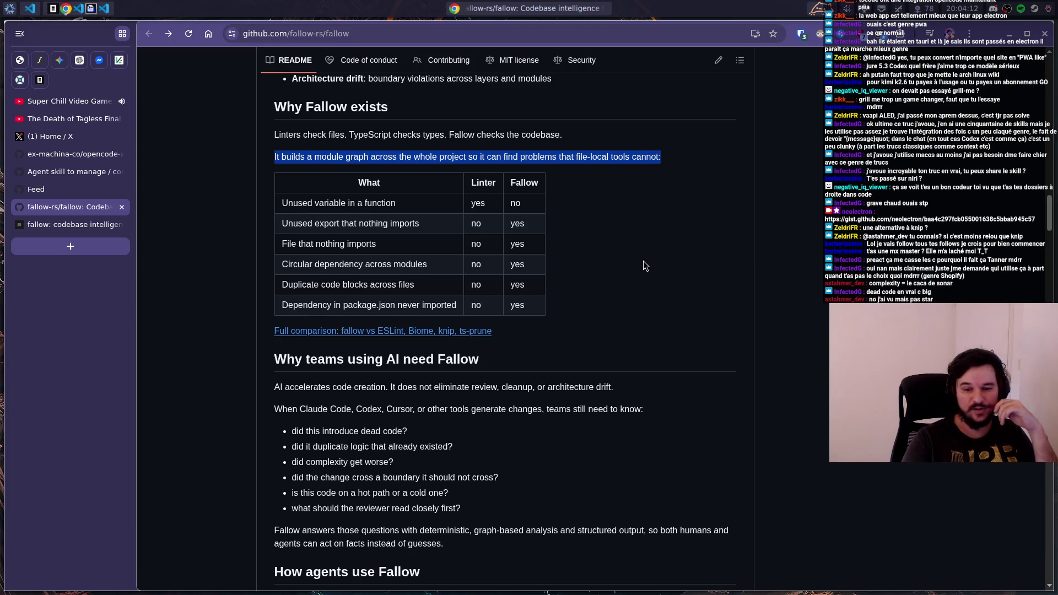
Search the web for knip, visit knip.dev, and go to knip's GitHub repository.
{"action": "key", "text": "ctrl+t"}
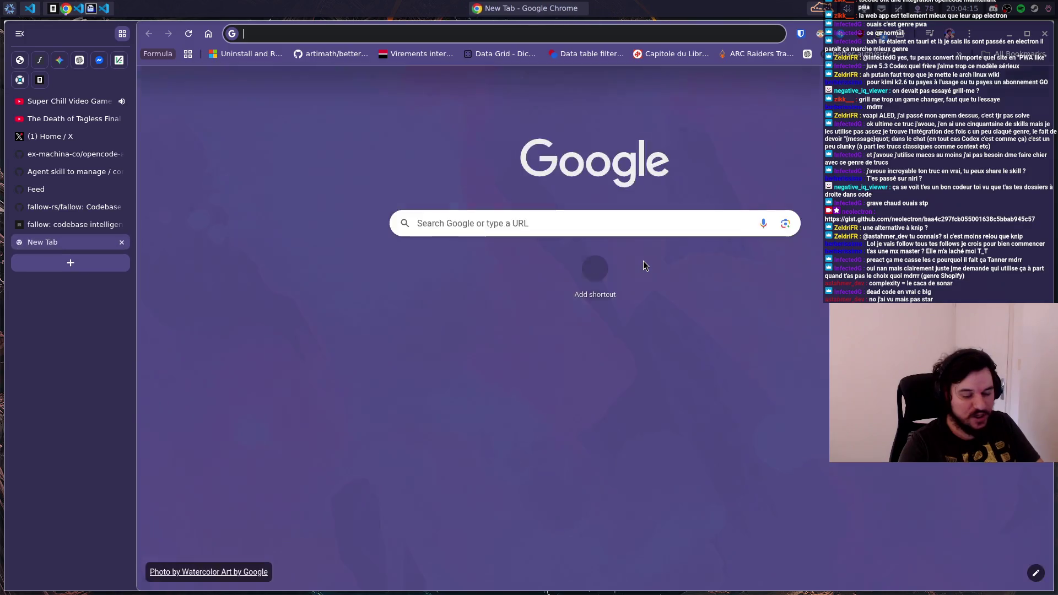
{"action": "type", "text": "knip"}
{"action": "key", "text": "Return"}
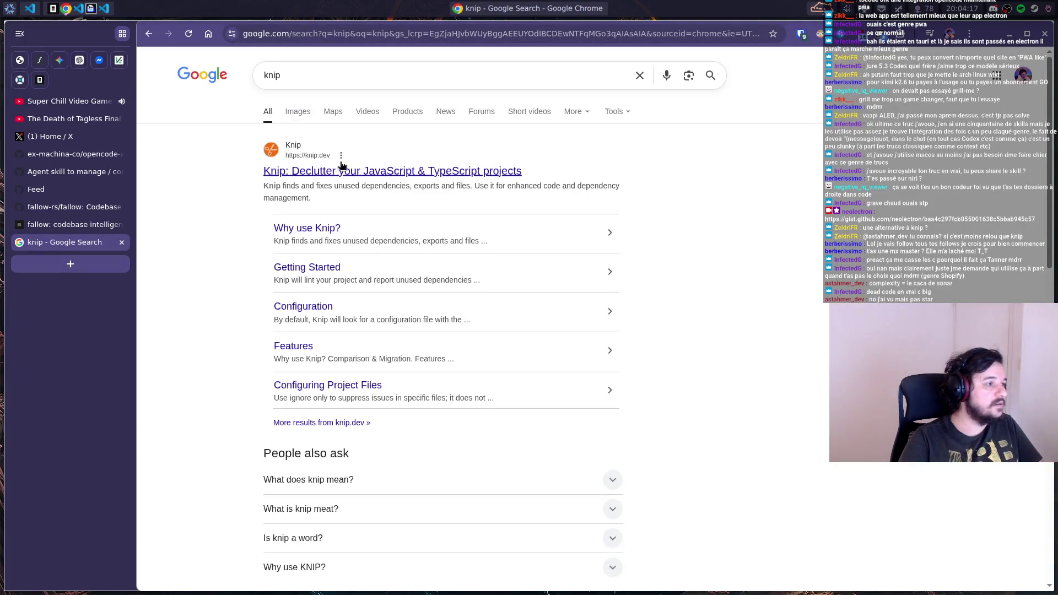
{"action": "left_click", "coordinate": [424, 175]}
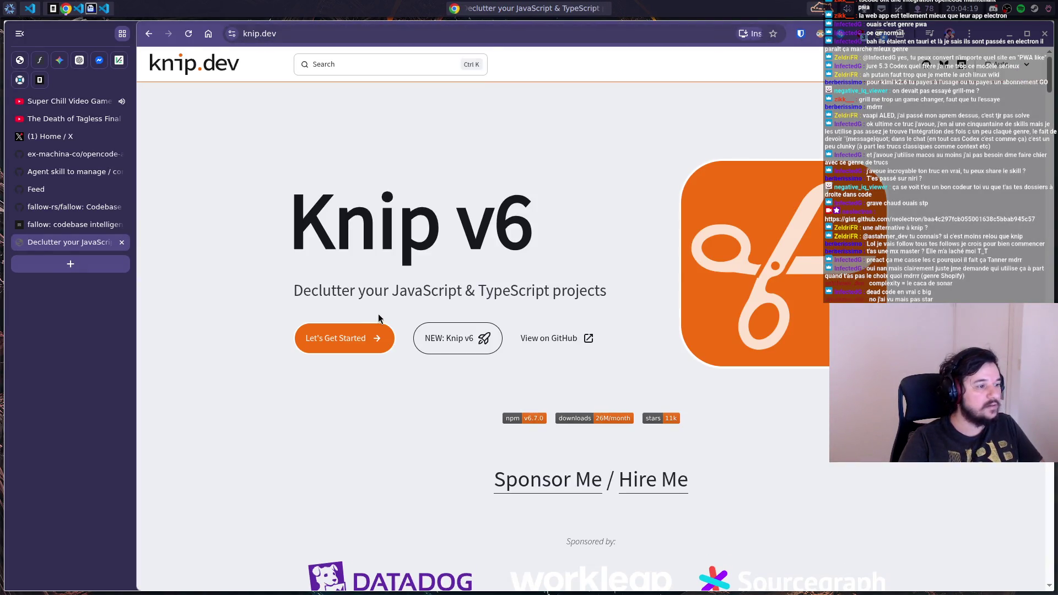
{"action": "triple_click", "coordinate": [436, 288]}
{"action": "left_click", "coordinate": [562, 339]}
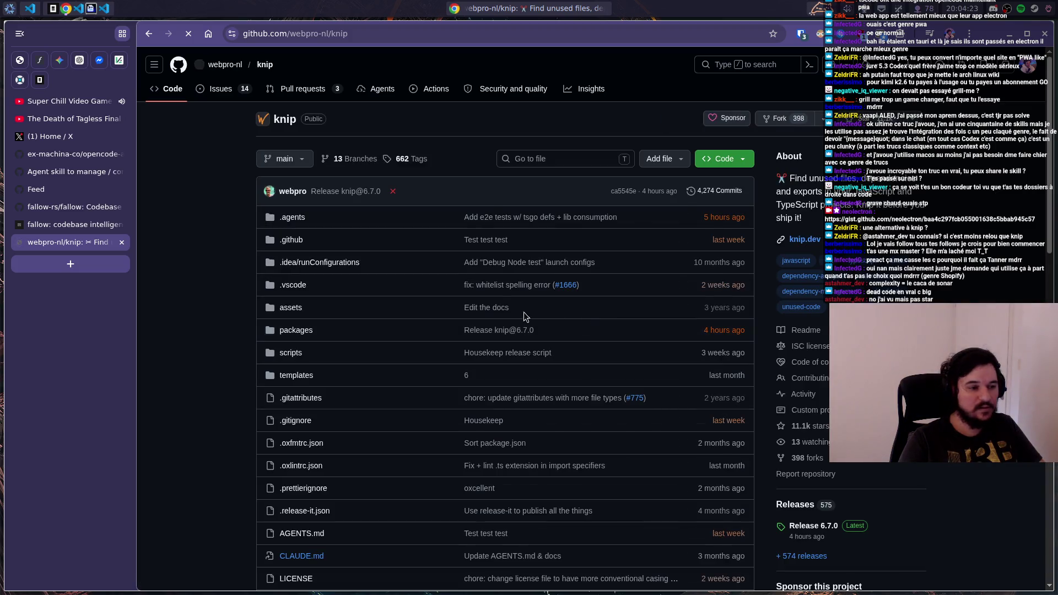
Check knip's star lists and description, then go to your Stars page.
{"action": "left_click", "coordinate": [916, 125]}
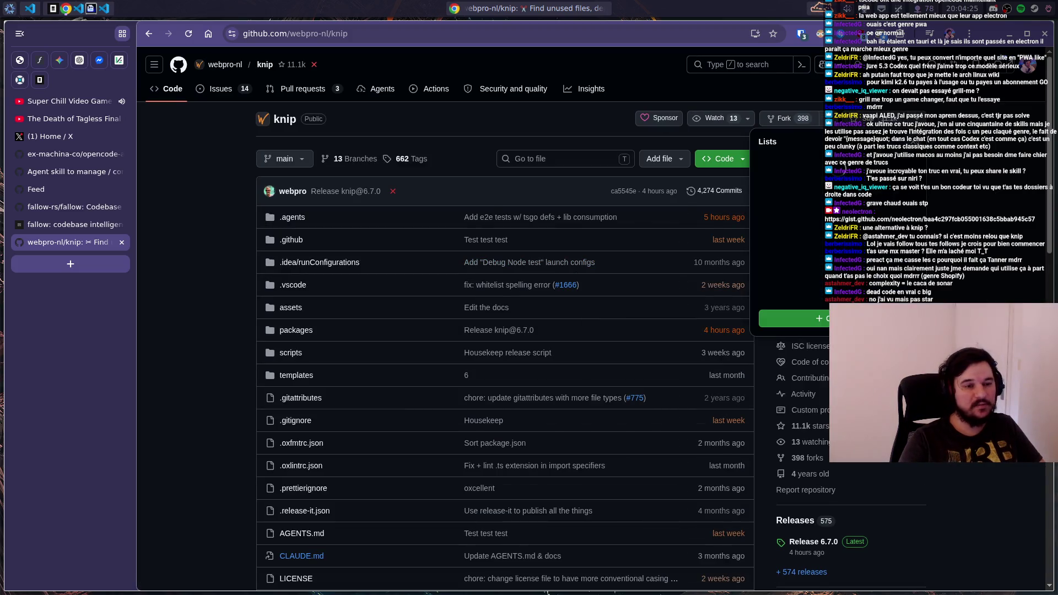
{"action": "key", "text": "Escape"}
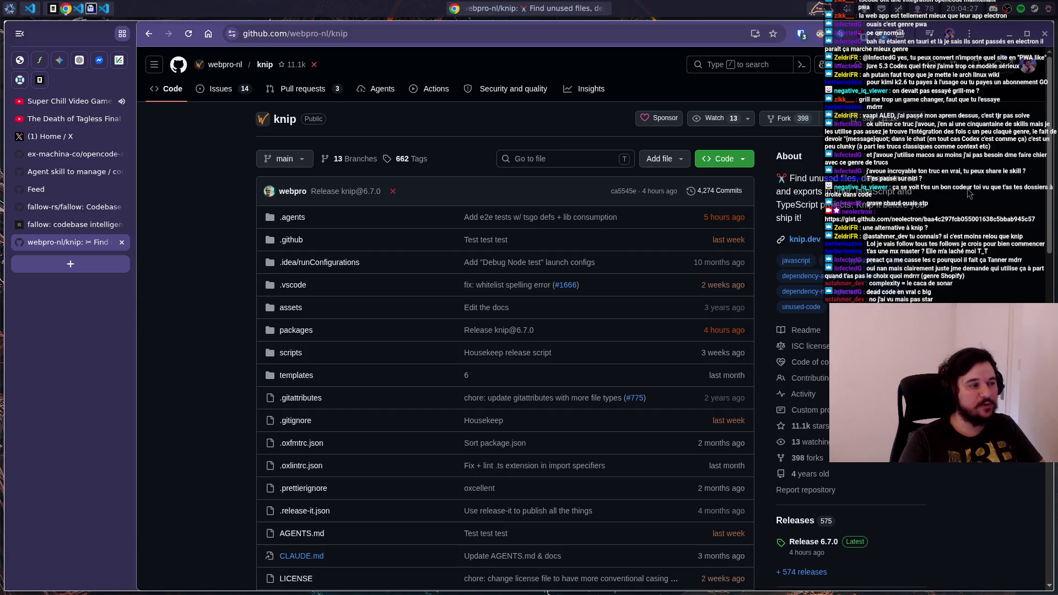
{"action": "mouse_move", "coordinate": [803, 178]}
{"action": "left_mouse_down"}
{"action": "mouse_move", "coordinate": [912, 183]}
{"action": "mouse_move", "coordinate": [822, 191]}
{"action": "mouse_move", "coordinate": [875, 188]}
{"action": "mouse_move", "coordinate": [865, 205]}
{"action": "mouse_move", "coordinate": [891, 223]}
{"action": "left_mouse_up"}
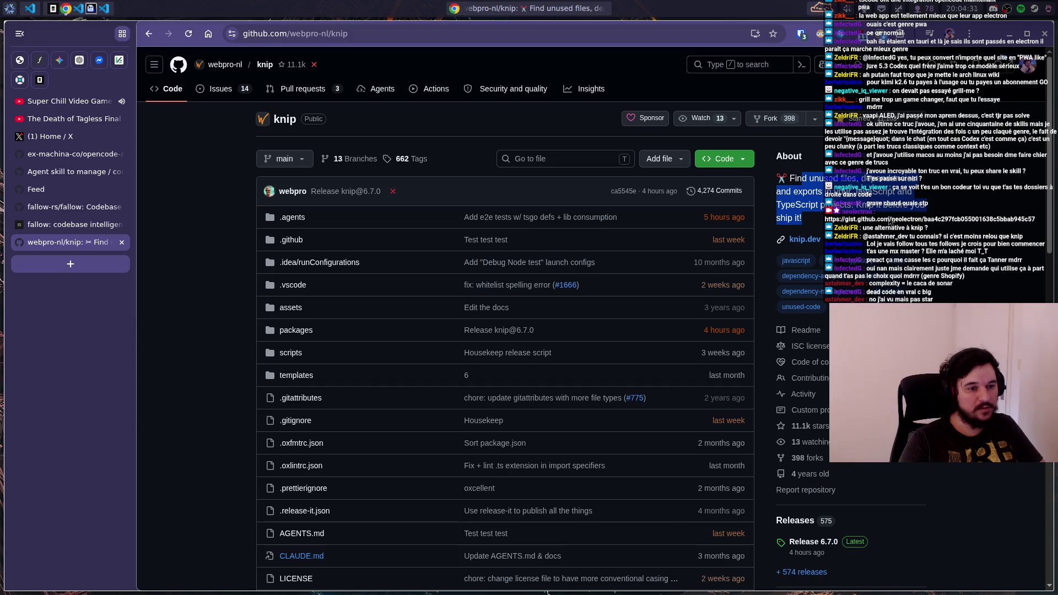
{"action": "scroll", "coordinate": [890, 222], "scroll_direction": "down", "scroll_amount": 15}
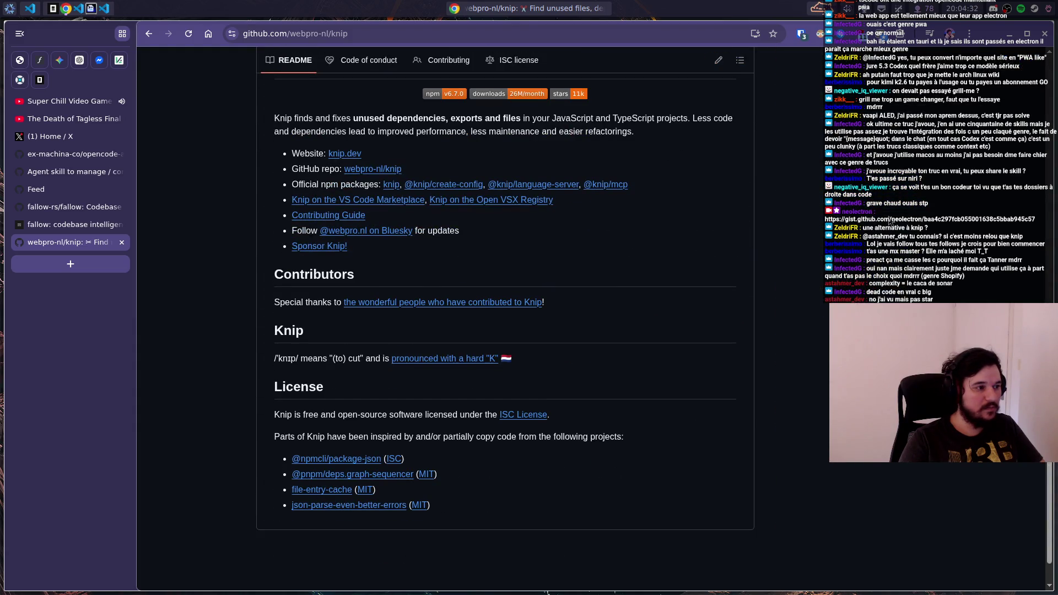
{"action": "scroll", "coordinate": [890, 223], "scroll_direction": "up", "scroll_amount": 15}
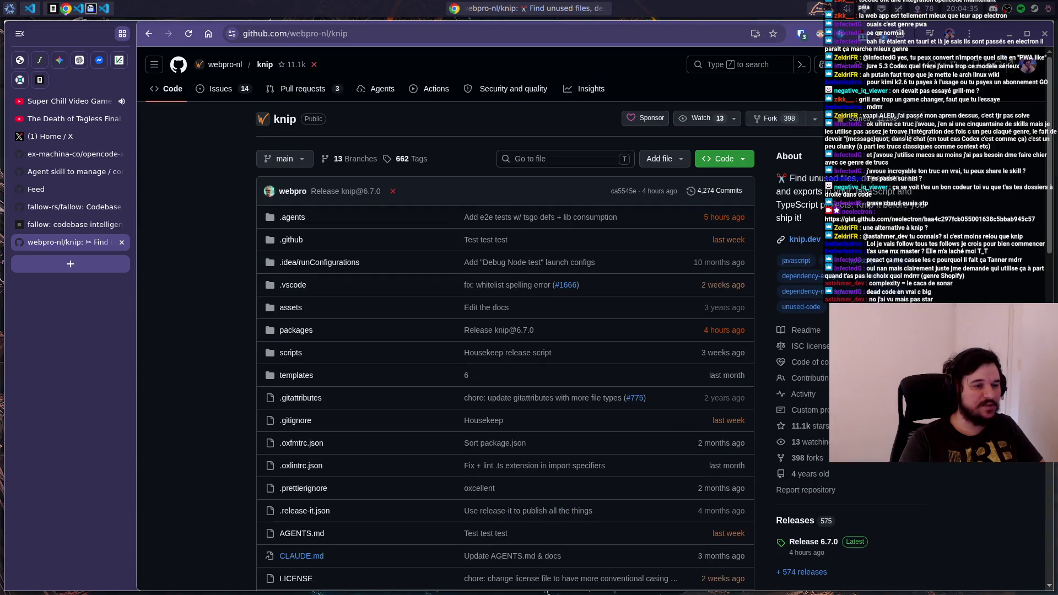
{"action": "left_click", "coordinate": [1020, 74]}
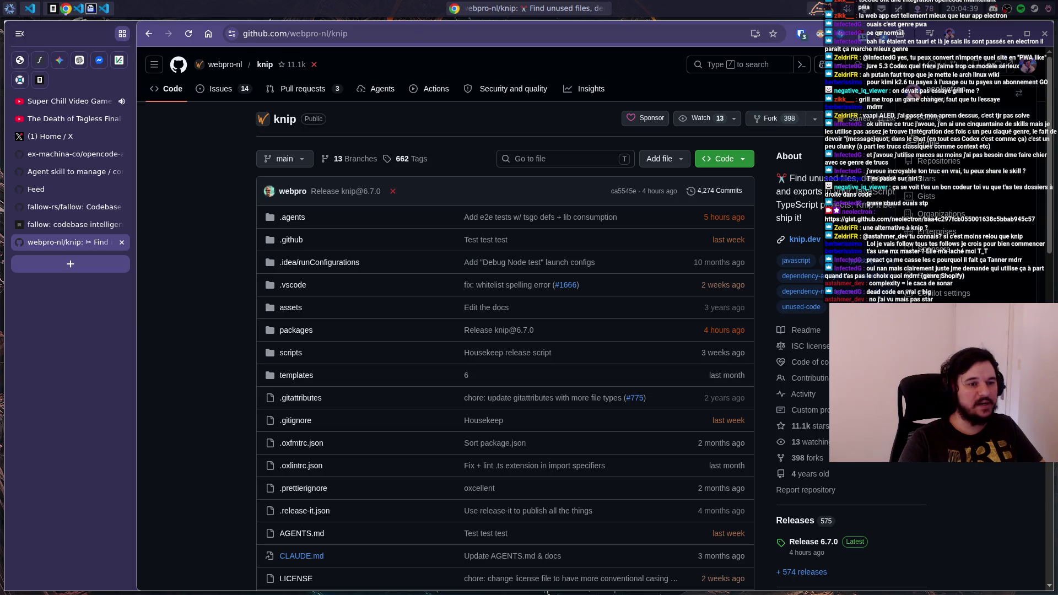
{"action": "left_click", "coordinate": [943, 188]}
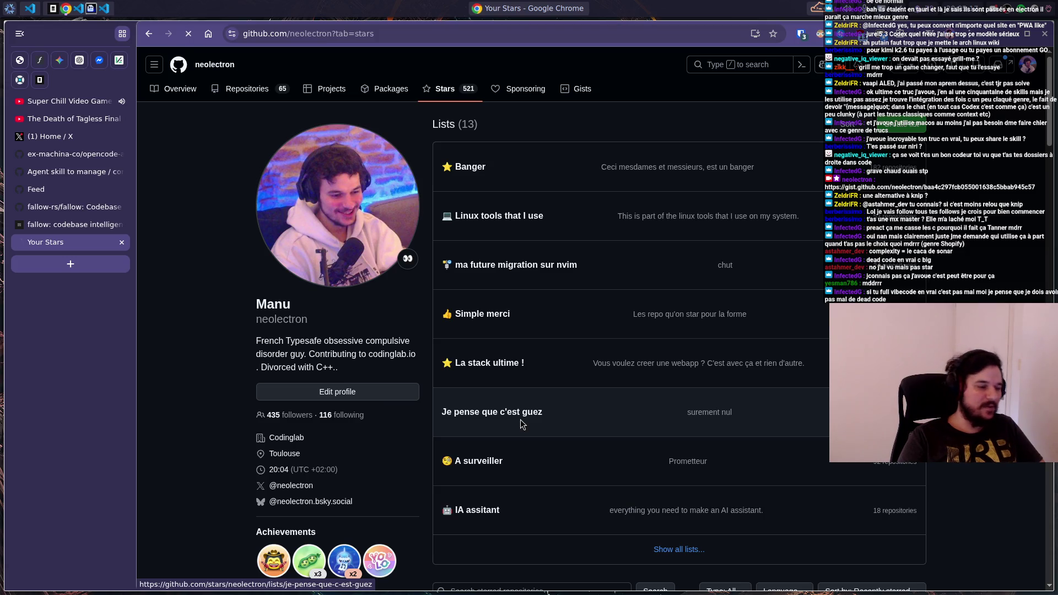
View the Je pense que c'est guez list, then search GitHub repositories for 'better auth'.
{"action": "left_click", "coordinate": [571, 422]}
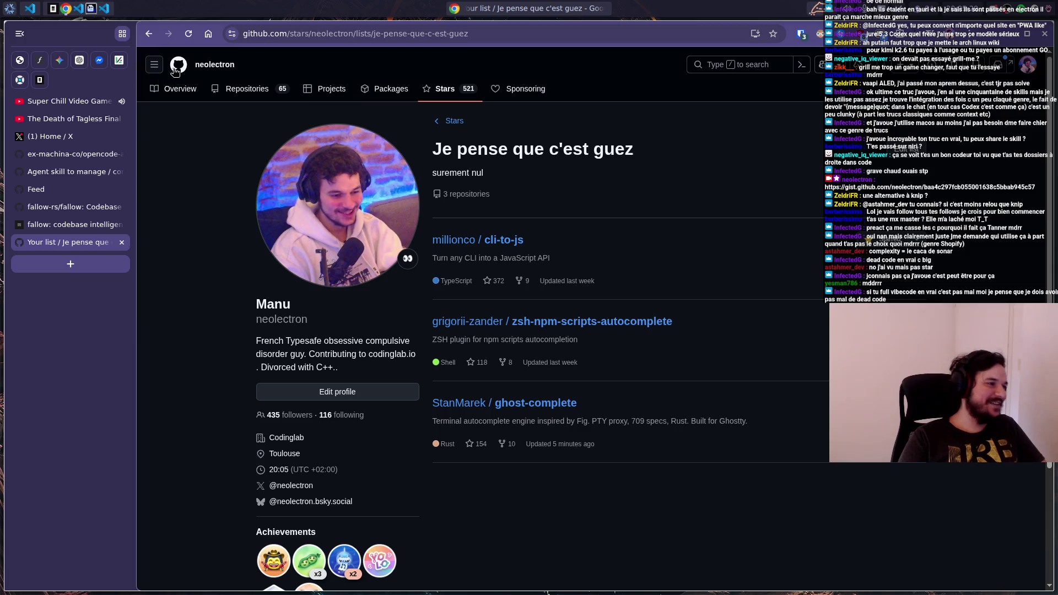
{"action": "left_click", "coordinate": [178, 65]}
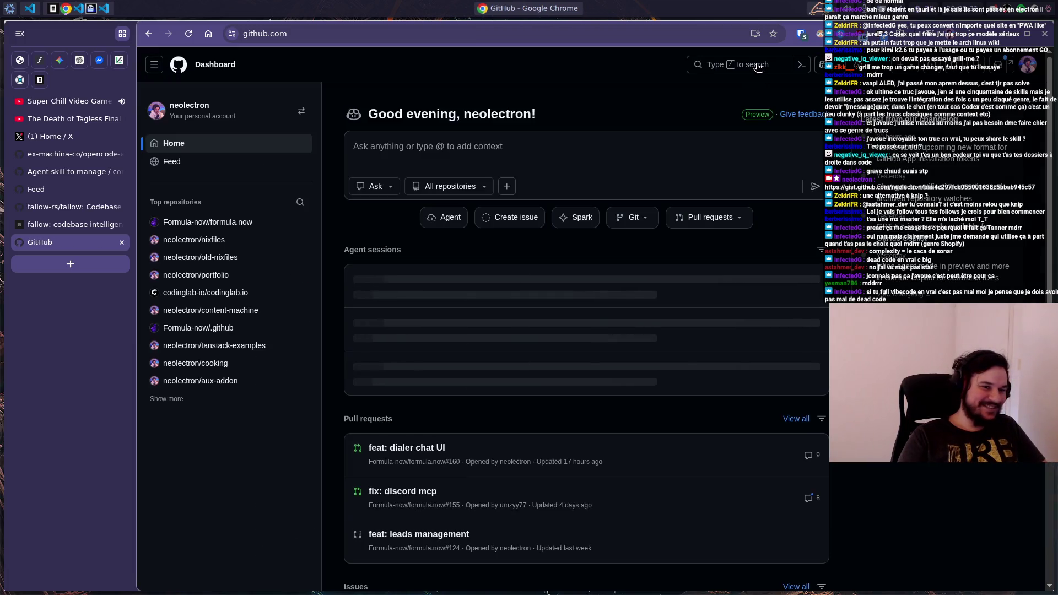
{"action": "left_click", "coordinate": [755, 64]}
{"action": "type", "text": "better auth"}
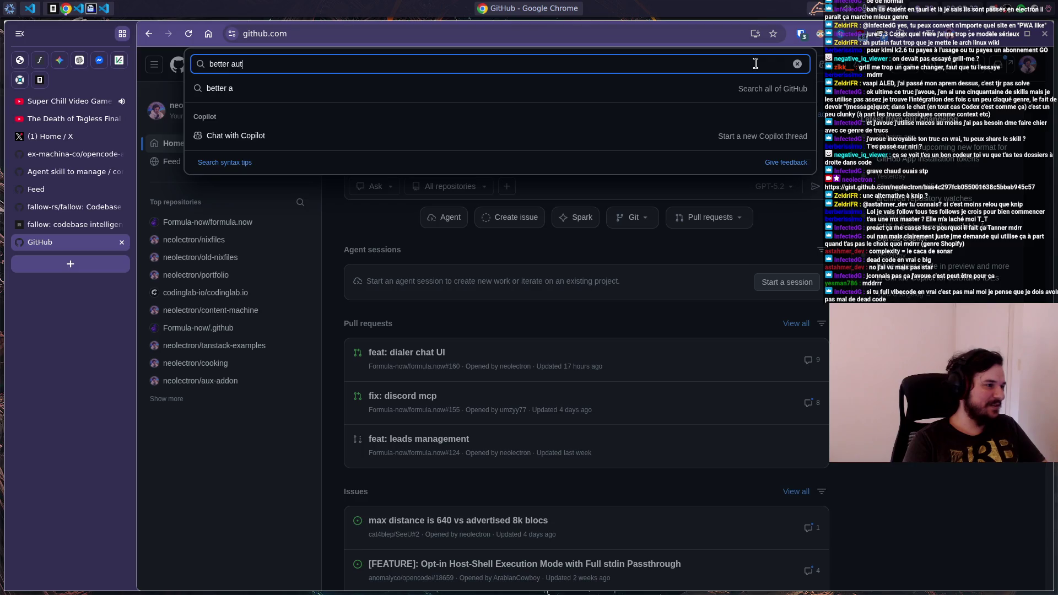
{"action": "key", "text": "Return"}
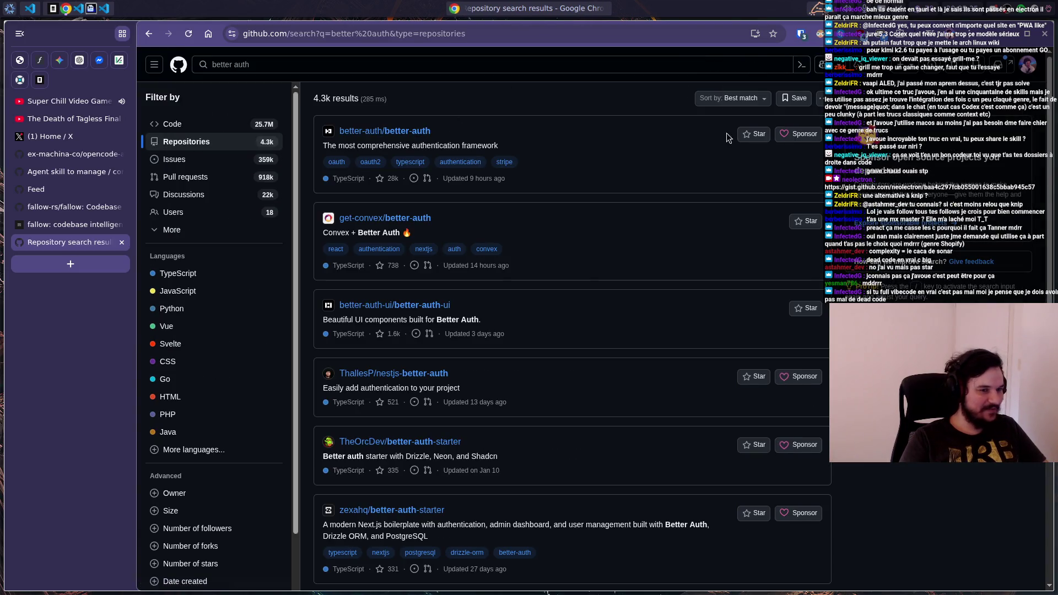
Star better-auth/better-auth, file it under Je pense que c'est guez, and return to results.
{"action": "left_click", "coordinate": [766, 138]}
{"action": "left_click", "coordinate": [410, 135]}
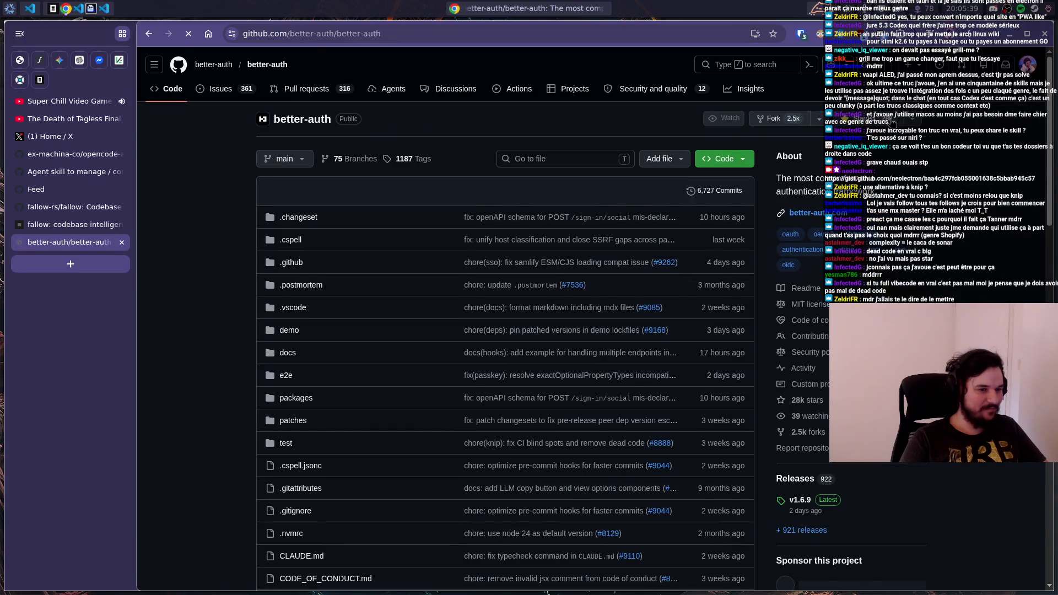
{"action": "left_click", "coordinate": [918, 120]}
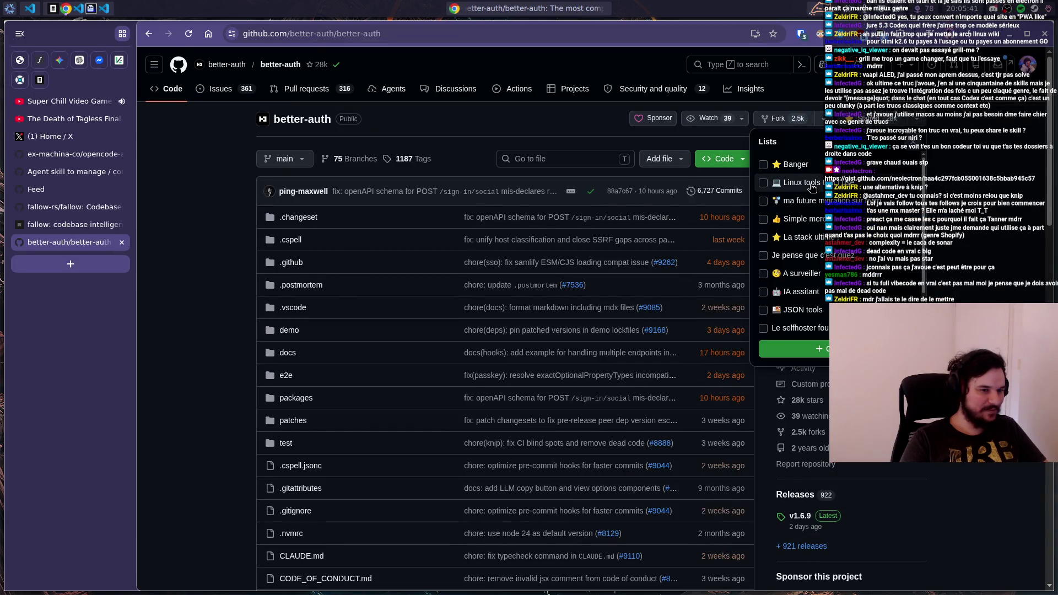
{"action": "left_click", "coordinate": [845, 257]}
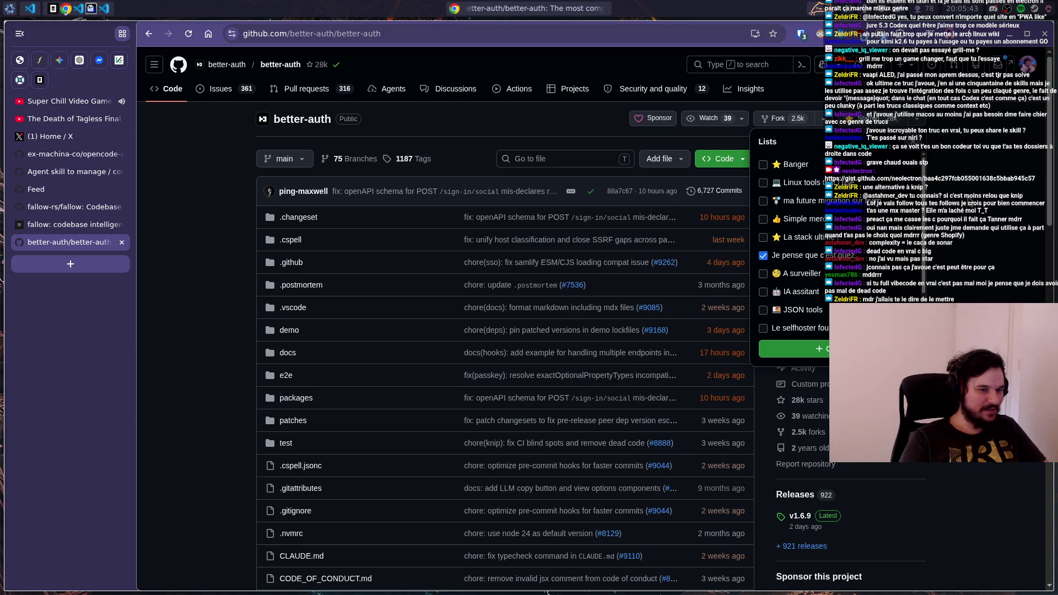
{"action": "key", "text": "Escape"}
{"action": "key", "text": "alt+Left"}
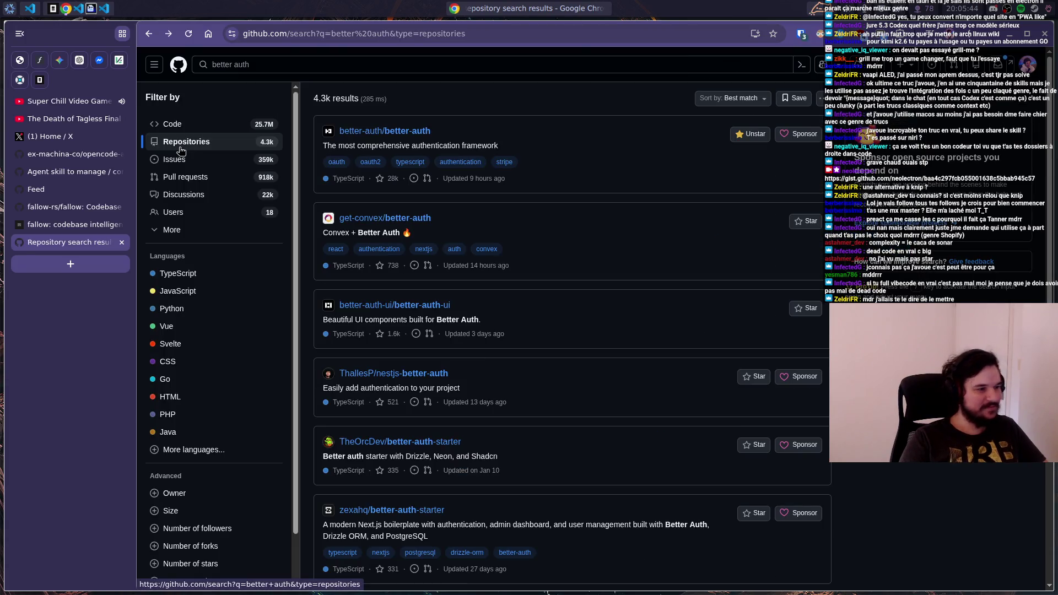
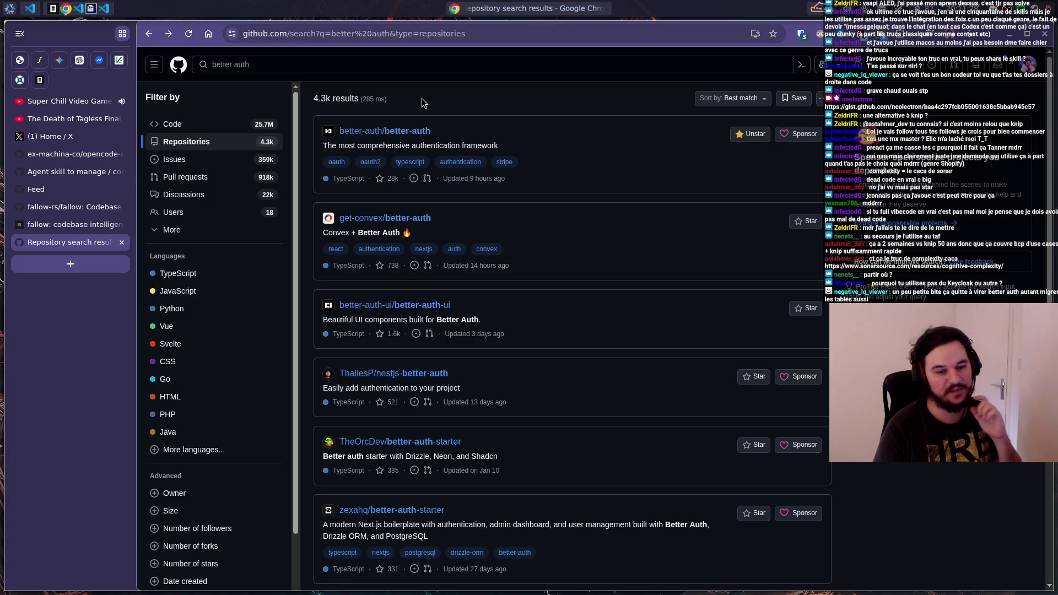
Search Google for 'artic js' in a new tab and open the Arctic v3 documentation result.
{"action": "key", "text": "ctrl+t"}
{"action": "type", "text": "artic"}
{"action": "key", "text": "Return"}
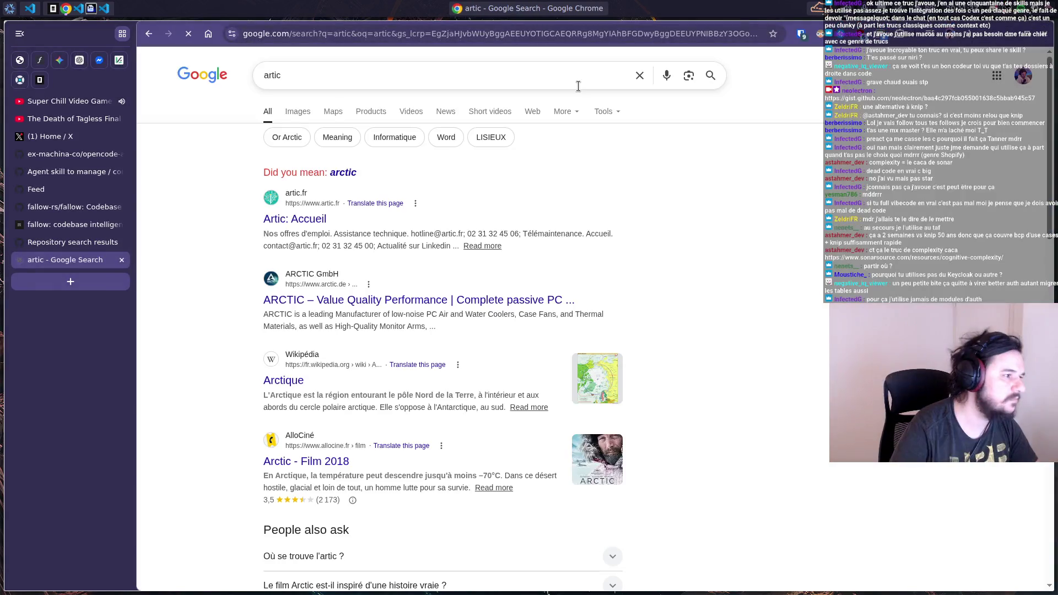
{"action": "left_click", "coordinate": [381, 77]}
{"action": "type", "text": "js"}
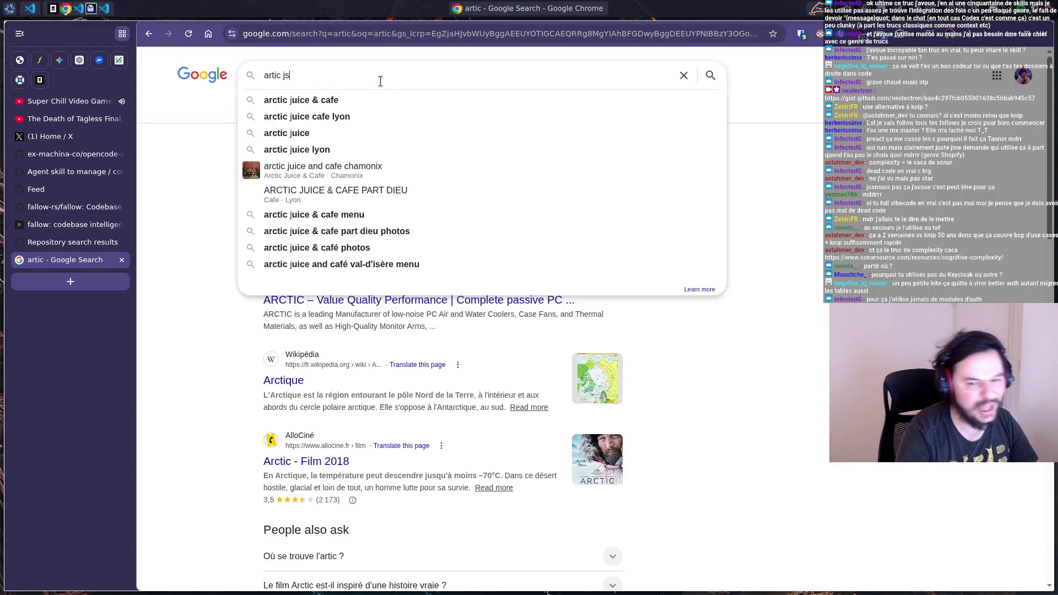
{"action": "key", "text": "Return"}
{"action": "left_click", "coordinate": [316, 208]}
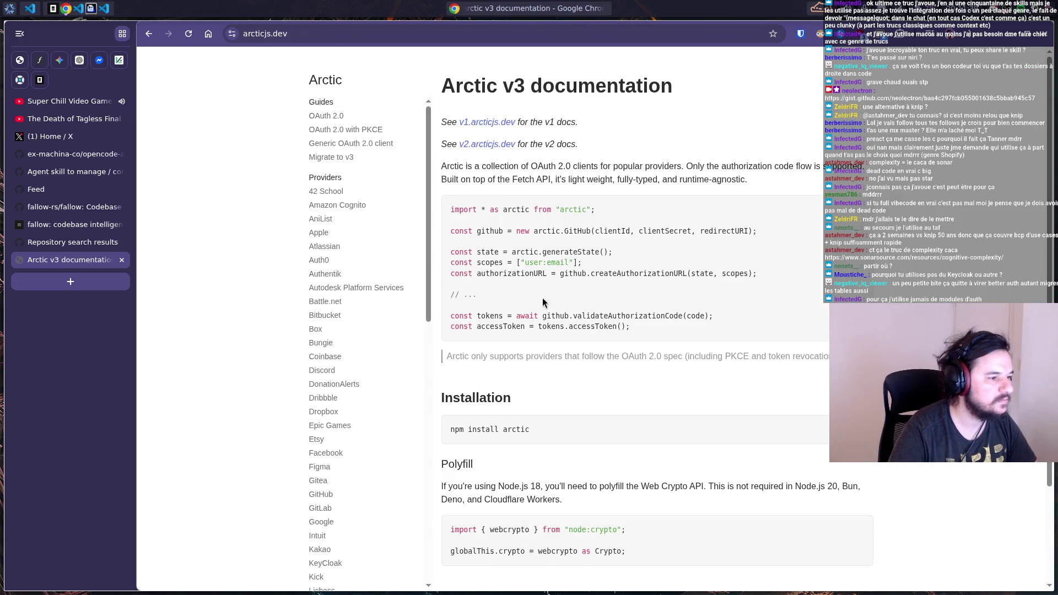
Highlight the generateState call and authorizationURL variable in the GitHub OAuth example.
{"action": "left_click_drag", "start_coordinate": [610, 252], "coordinate": [514, 254]}
{"action": "left_click", "coordinate": [639, 251]}
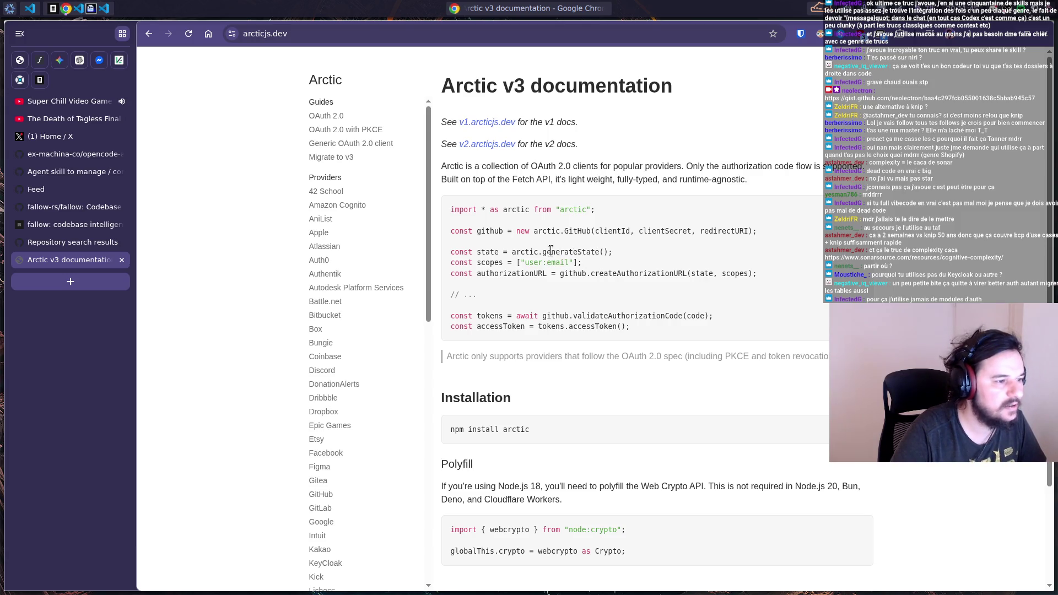
{"action": "triple_click", "coordinate": [514, 251]}
{"action": "mouse_move", "coordinate": [529, 252]}
{"action": "left_mouse_down"}
{"action": "mouse_move", "coordinate": [612, 251]}
{"action": "mouse_move", "coordinate": [653, 274]}
{"action": "mouse_move", "coordinate": [788, 286]}
{"action": "mouse_move", "coordinate": [617, 279]}
{"action": "left_mouse_up"}
{"action": "double_click", "coordinate": [500, 274]}
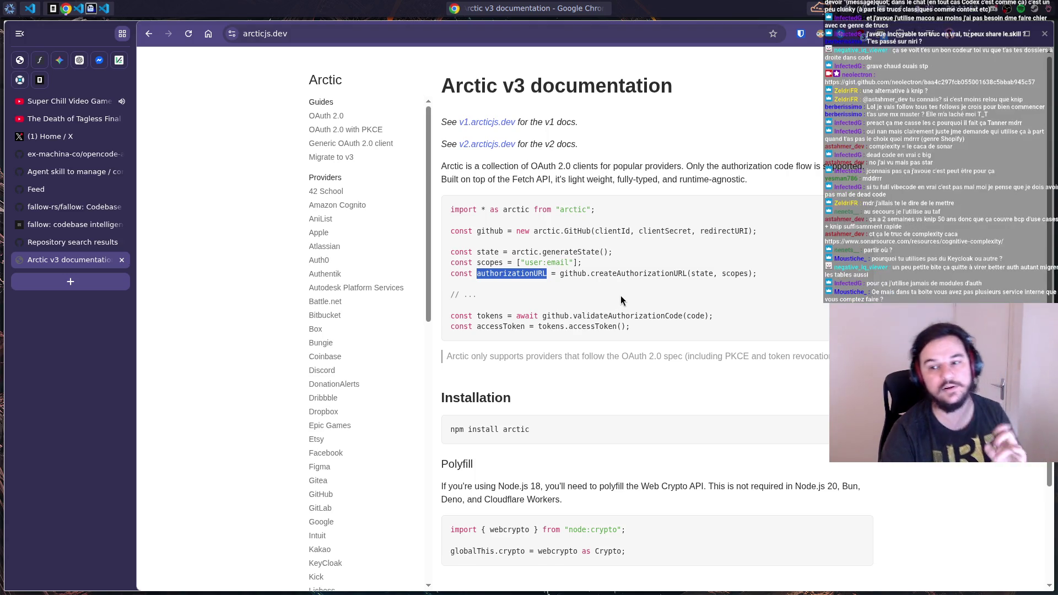
Highlight the validateAuthorizationCode exchange and accessToken lines, then close the Arctic tab.
{"action": "double_click", "coordinate": [605, 315]}
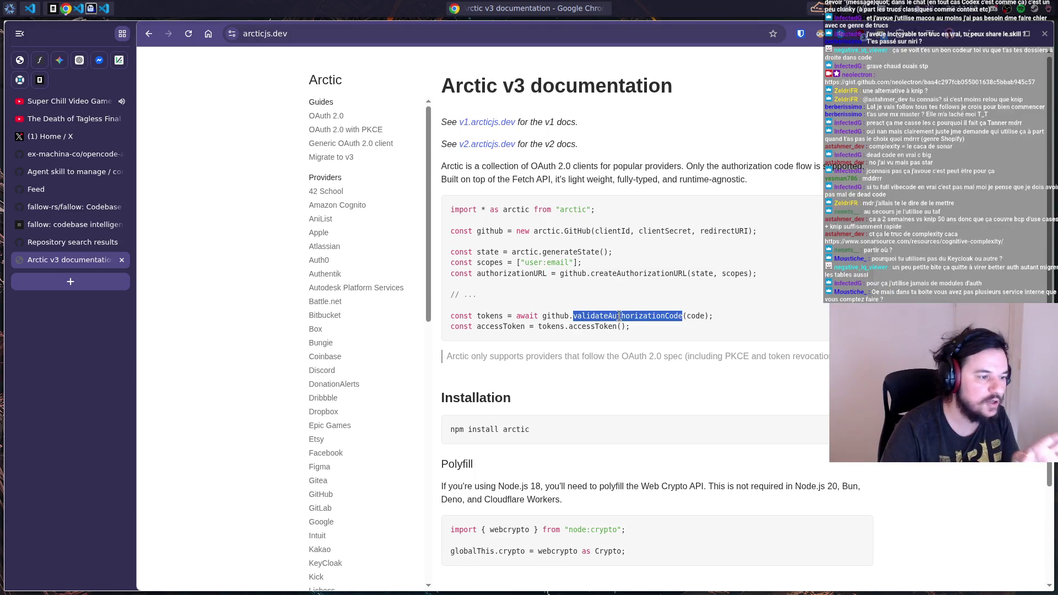
{"action": "double_click", "coordinate": [706, 316]}
{"action": "double_click", "coordinate": [696, 322]}
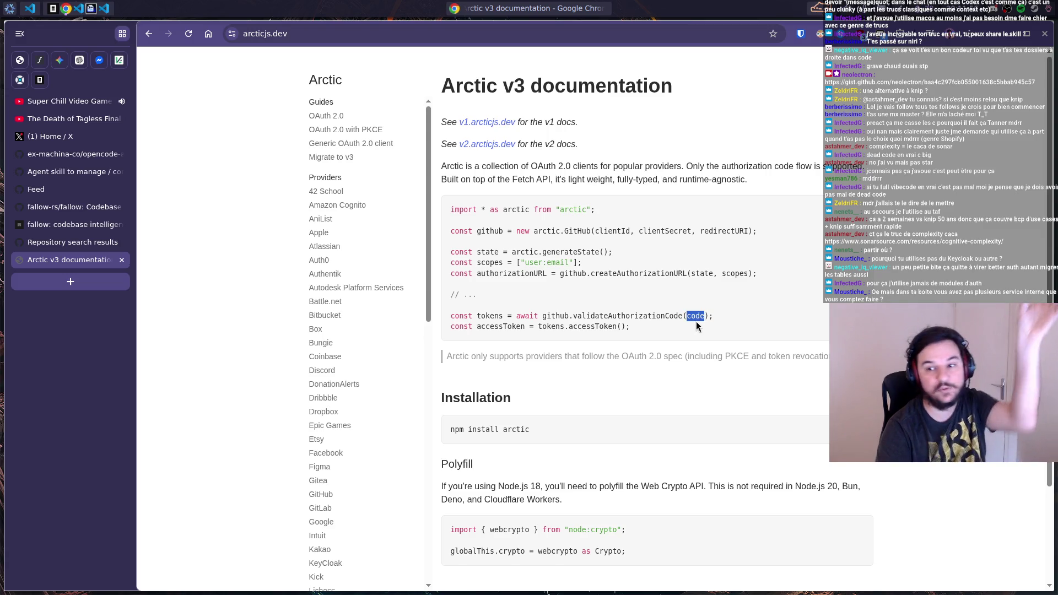
{"action": "triple_click", "coordinate": [695, 318]}
{"action": "mouse_move", "coordinate": [633, 330]}
{"action": "left_mouse_down"}
{"action": "mouse_move", "coordinate": [432, 317]}
{"action": "mouse_move", "coordinate": [353, 330]}
{"action": "left_mouse_up"}
{"action": "left_click", "coordinate": [584, 325]}
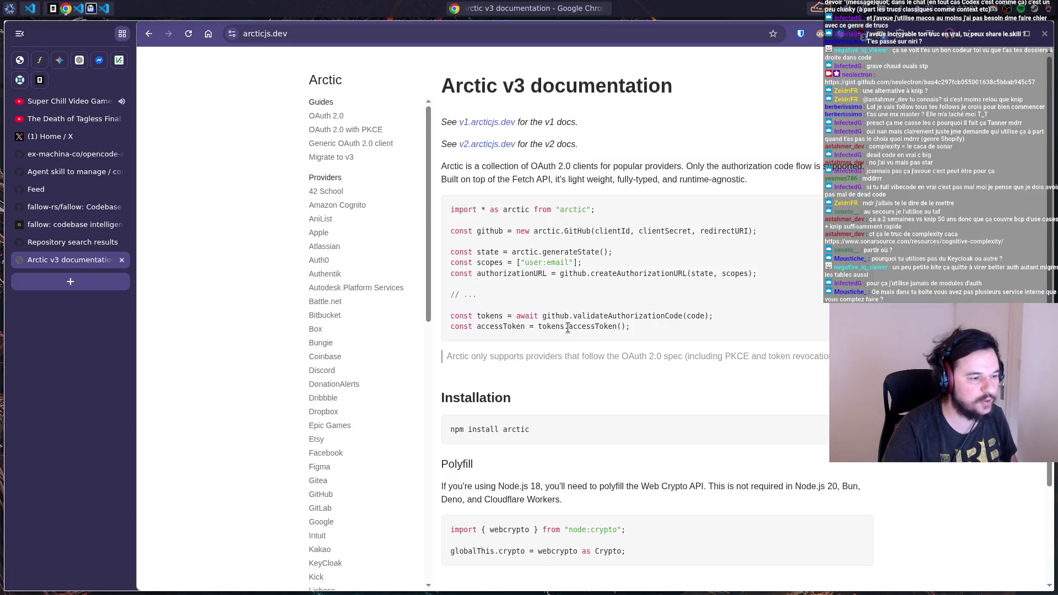
{"action": "double_click", "coordinate": [501, 326]}
{"action": "left_click", "coordinate": [662, 312]}
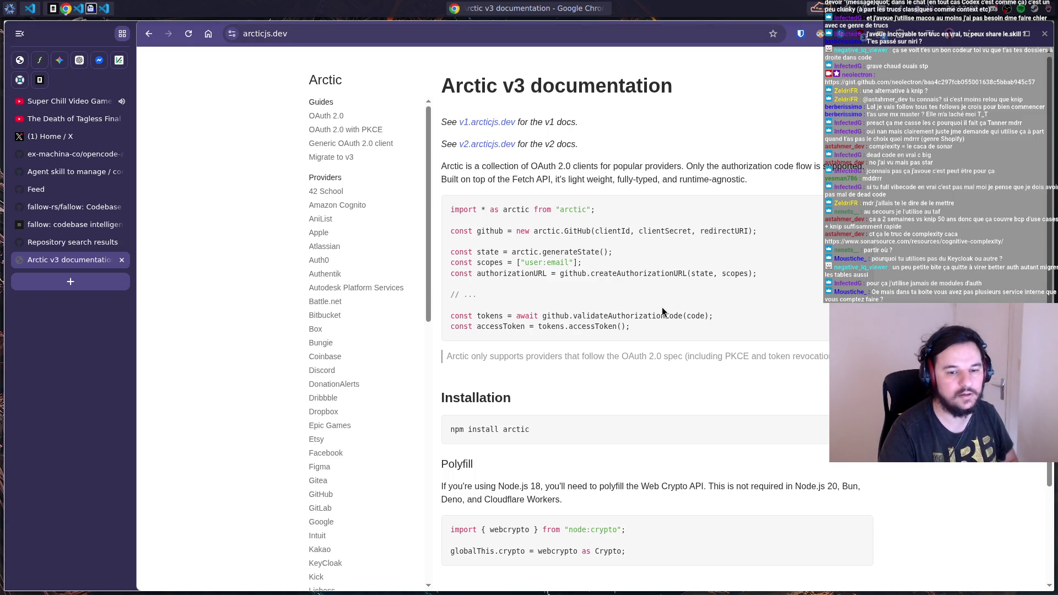
{"action": "key", "text": "ctrl+w"}
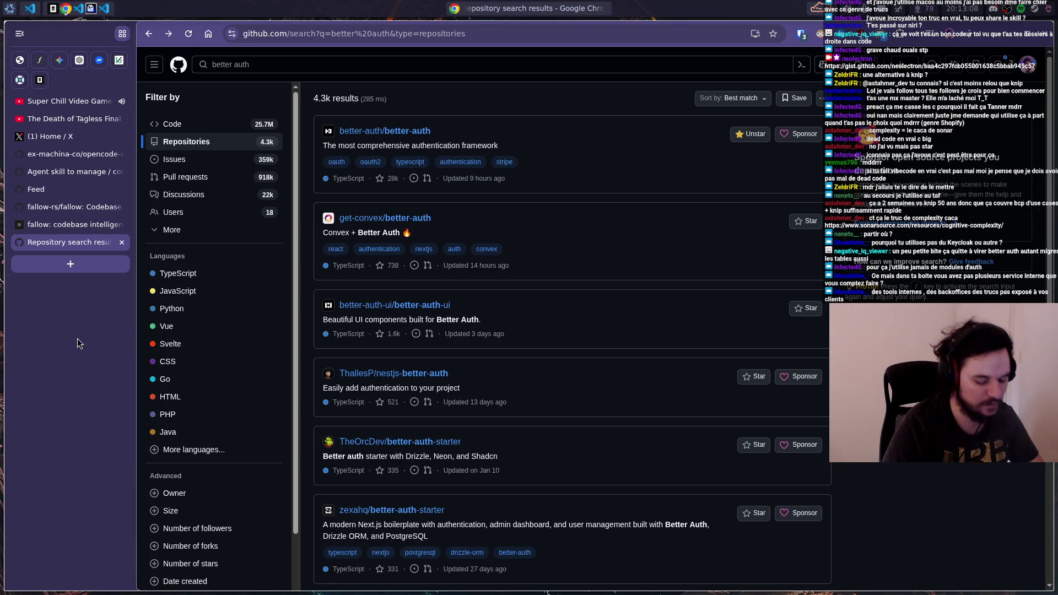
Start a new browser tab for the next search.
{"action": "key", "text": "ctrl+t"}
Search Google for 'dockploy' and go to the dokploy.com homepage result.
{"action": "type", "text": "dockploy swarm port"}
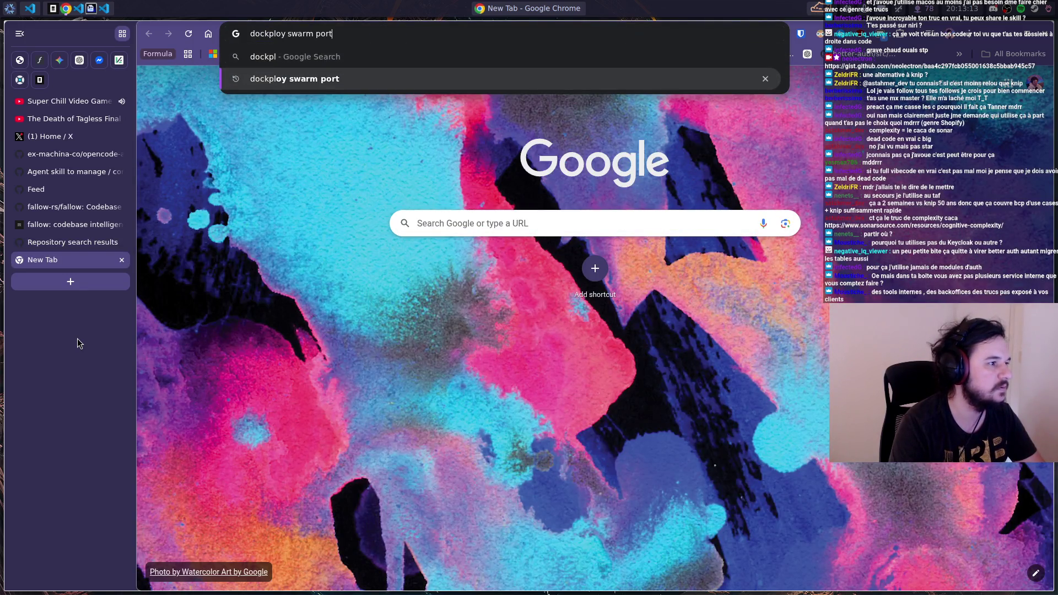
{"action": "key", "text": "Return"}
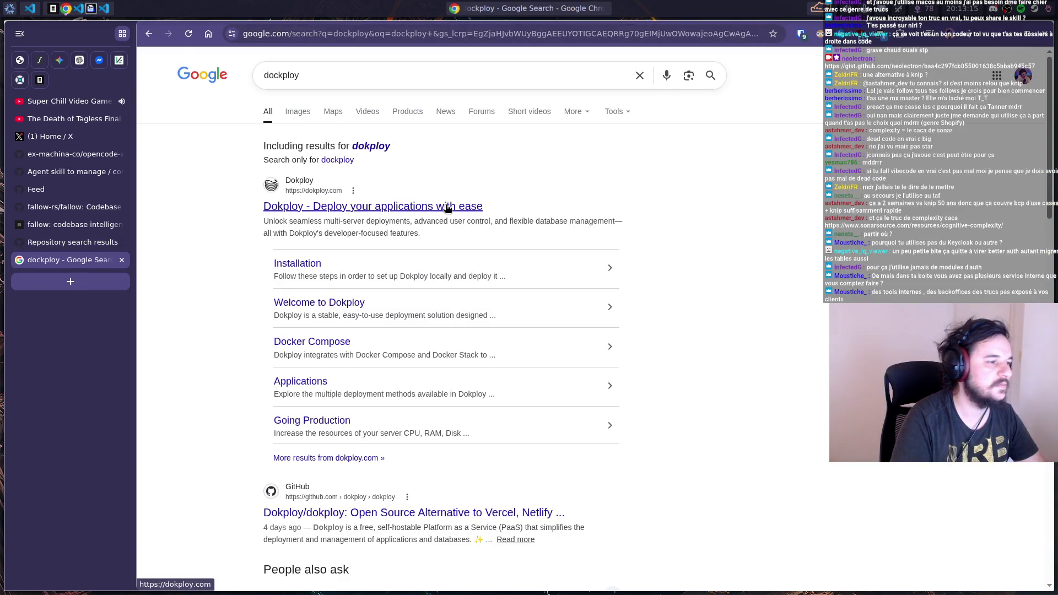
{"action": "left_click", "coordinate": [446, 208]}
Skim the Dokploy landing page and go to its Application Deployment feature page.
{"action": "scroll", "coordinate": [527, 337], "scroll_direction": "down", "scroll_amount": 10}
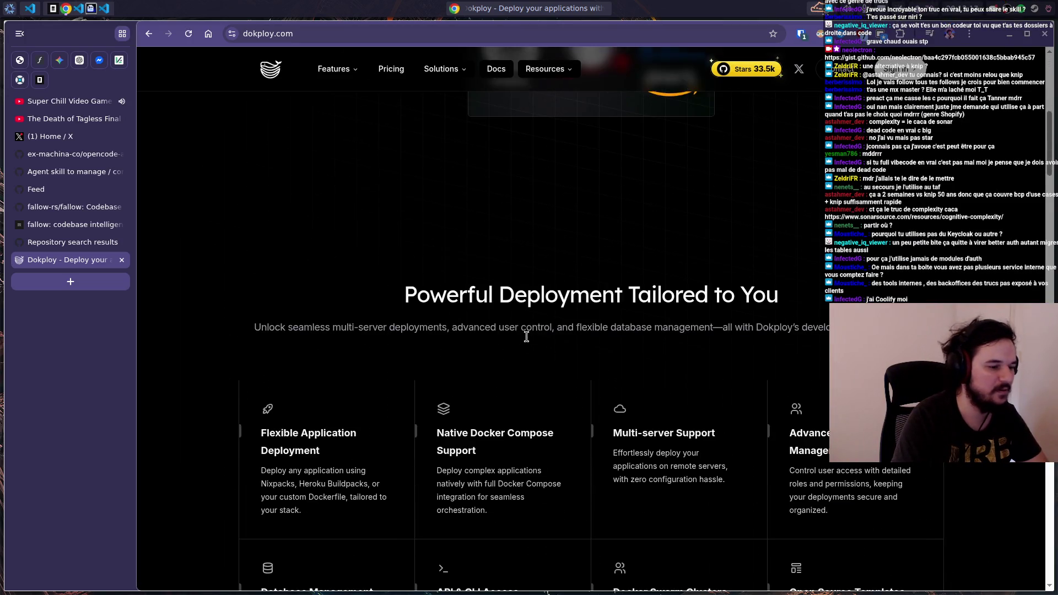
{"action": "scroll", "coordinate": [527, 337], "scroll_direction": "up", "scroll_amount": 9}
{"action": "scroll", "coordinate": [527, 337], "scroll_direction": "up", "scroll_amount": 1}
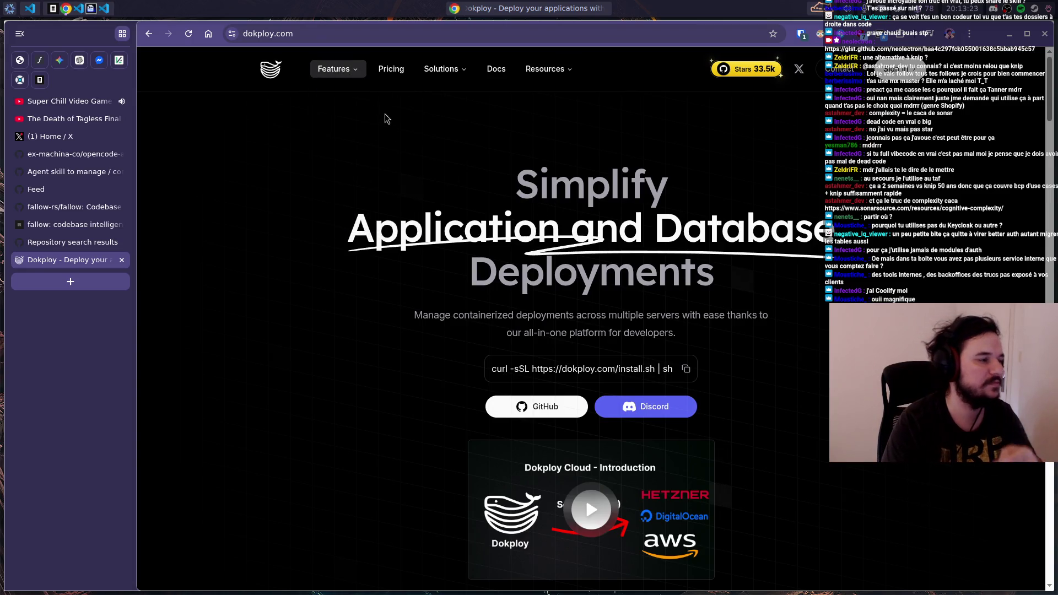
{"action": "mouse_move", "coordinate": [333, 72]}
{"action": "left_click", "coordinate": [345, 108]}
Scroll the Application Deployment page to inspect the Testing project dashboard preview.
{"action": "scroll", "coordinate": [569, 259], "scroll_direction": "down", "scroll_amount": 20}
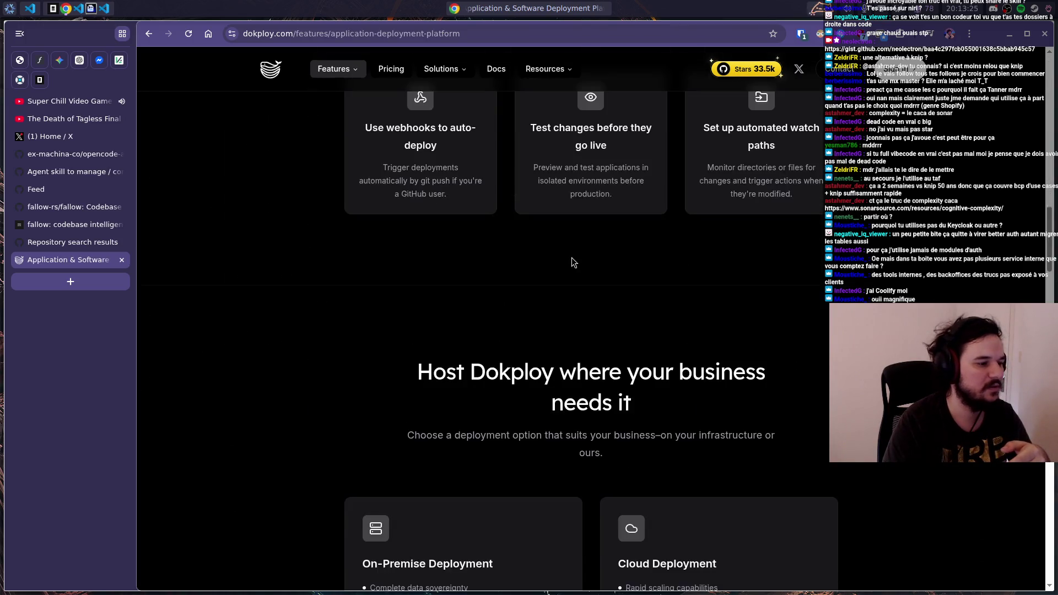
{"action": "scroll", "coordinate": [573, 263], "scroll_direction": "up", "scroll_amount": 10}
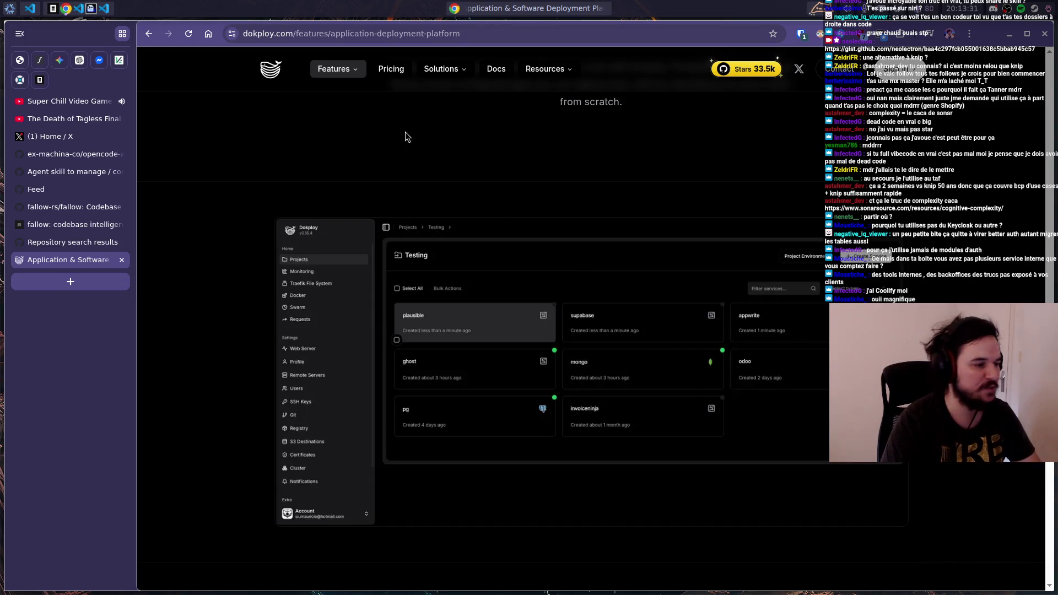
{"action": "scroll", "coordinate": [375, 138], "scroll_direction": "up", "scroll_amount": 7}
{"action": "scroll", "coordinate": [477, 206], "scroll_direction": "down", "scroll_amount": 9}
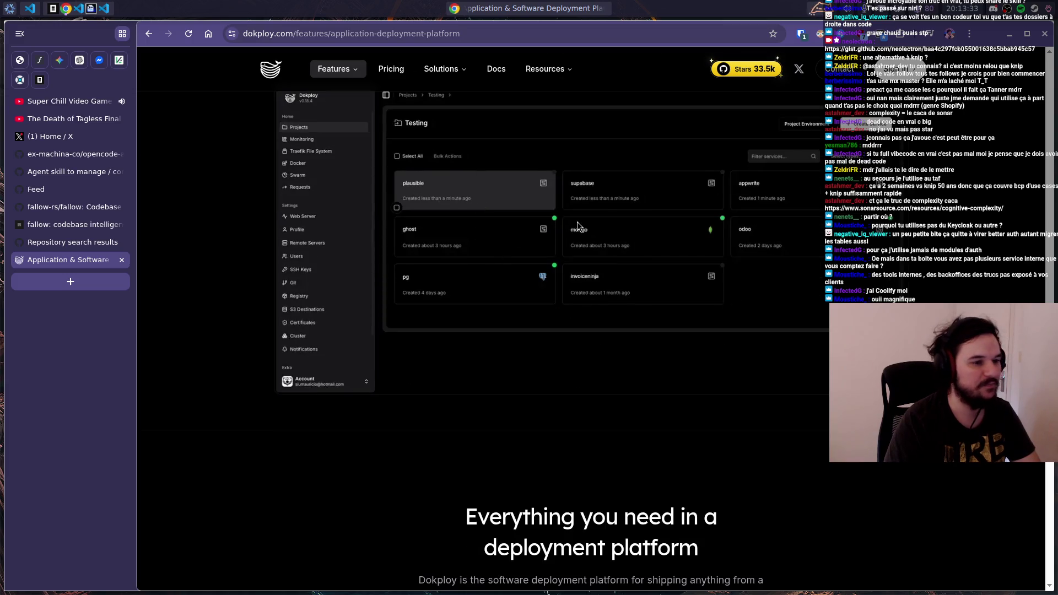
{"action": "scroll", "coordinate": [580, 225], "scroll_direction": "up", "scroll_amount": 1}
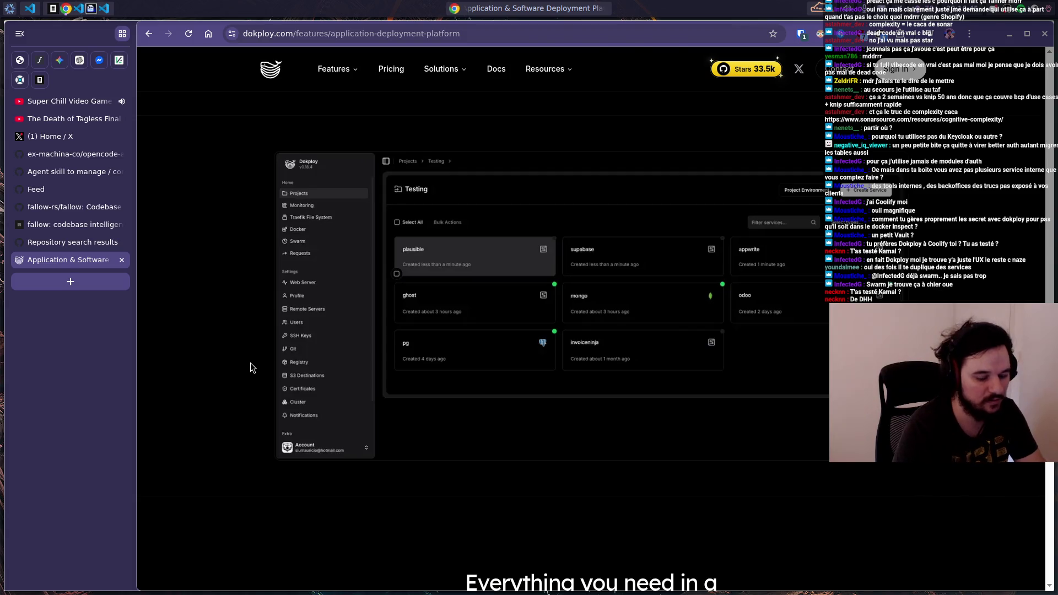
Search Google for 'kamal' and go to the kamal-deploy.org homepage.
{"action": "key", "text": "ctrl+t"}
{"action": "type", "text": "kamak"}
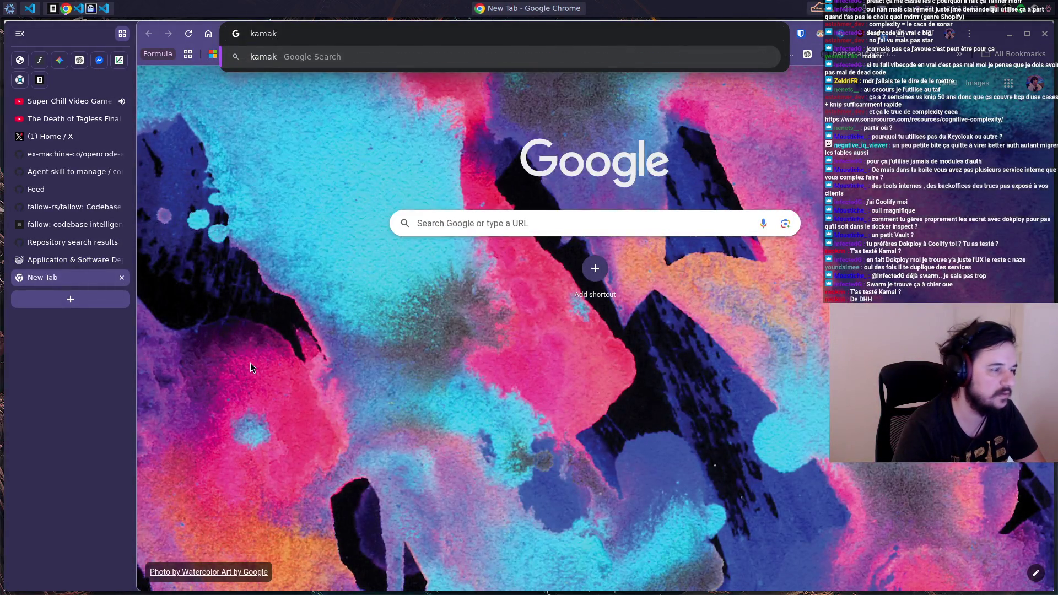
{"action": "key", "text": "BackSpace"}
{"action": "type", "text": "l"}
{"action": "key", "text": "Return"}
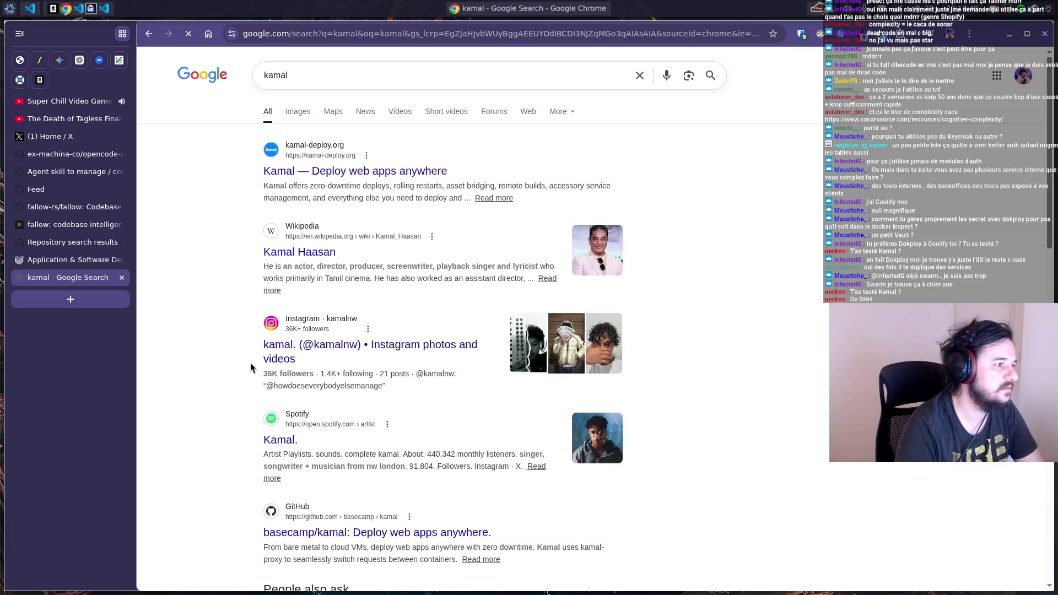
{"action": "left_click", "coordinate": [368, 172]}
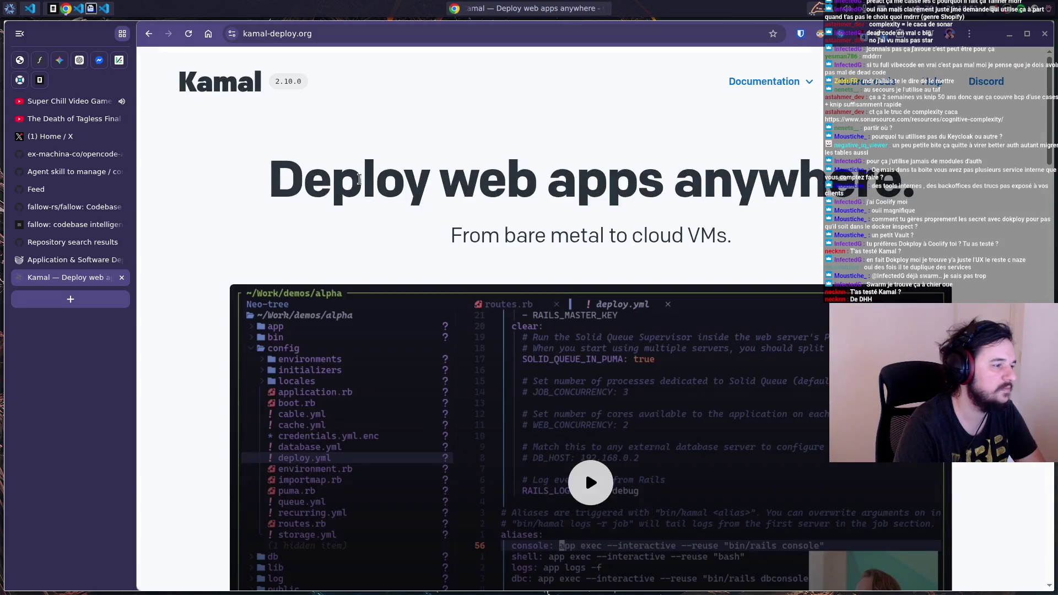
Skim the Kamal homepage, glance at its GitHub source repository, then go to the 2.10.0 installation docs.
{"action": "scroll", "coordinate": [359, 179], "scroll_direction": "down", "scroll_amount": 2}
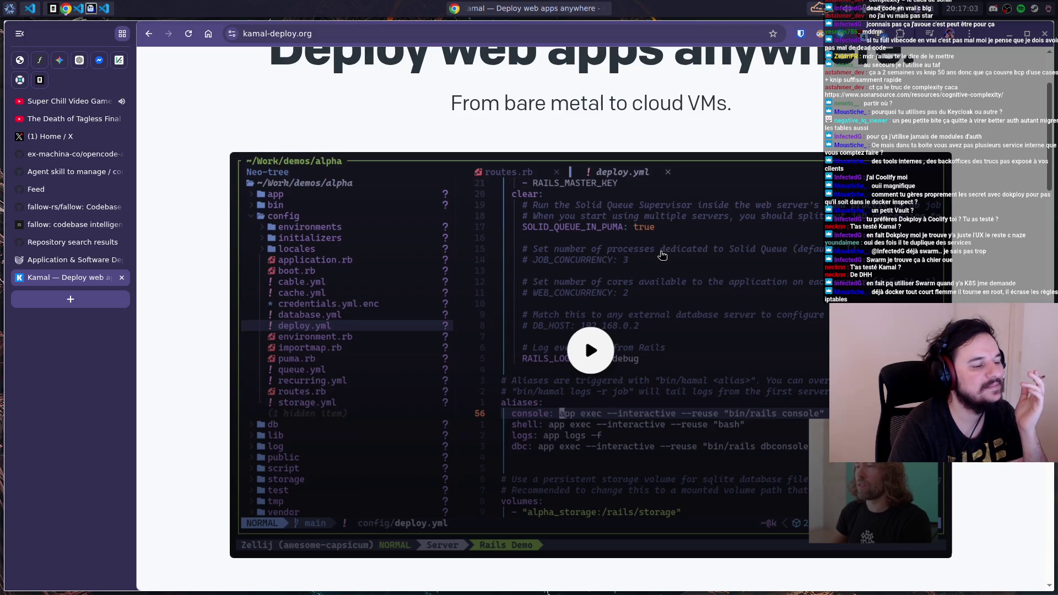
{"action": "scroll", "coordinate": [662, 255], "scroll_direction": "down", "scroll_amount": 5}
{"action": "scroll", "coordinate": [662, 256], "scroll_direction": "down", "scroll_amount": 7}
{"action": "scroll", "coordinate": [662, 255], "scroll_direction": "down", "scroll_amount": 15}
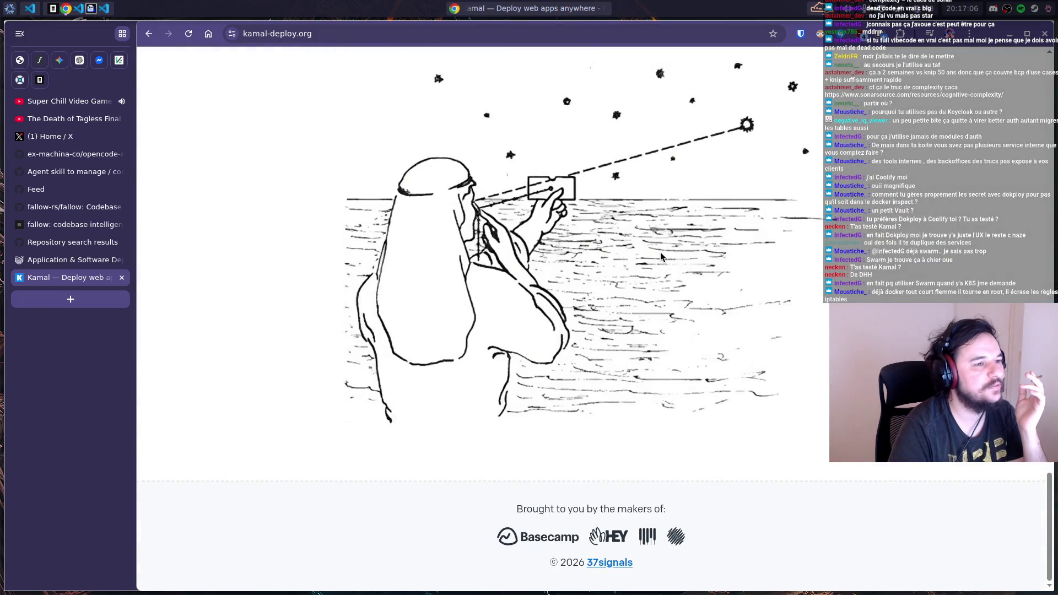
{"action": "key", "text": "Home"}
{"action": "mouse_move", "coordinate": [796, 96]}
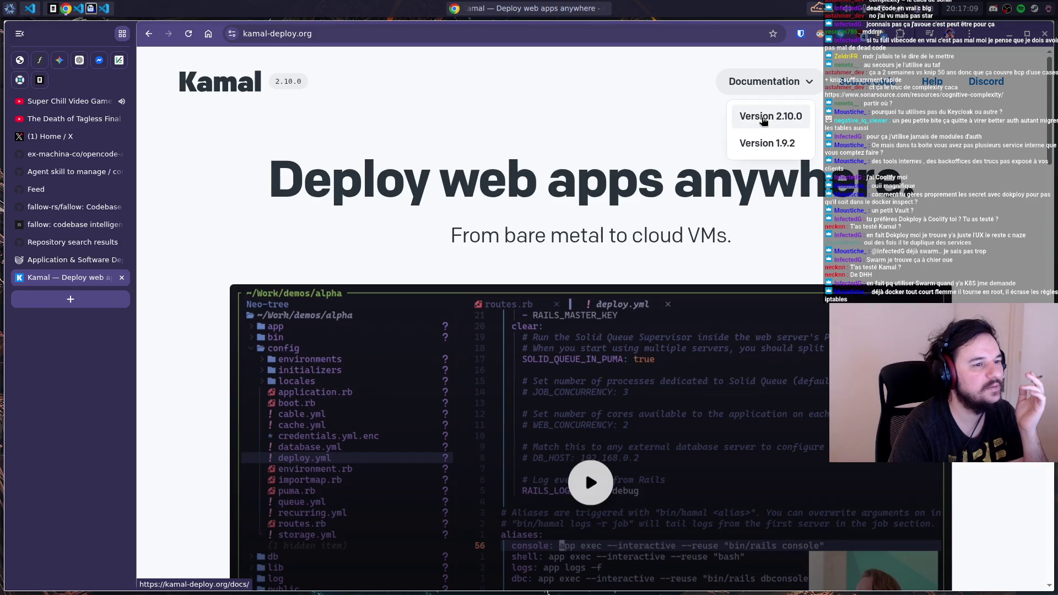
{"action": "left_click", "coordinate": [853, 83]}
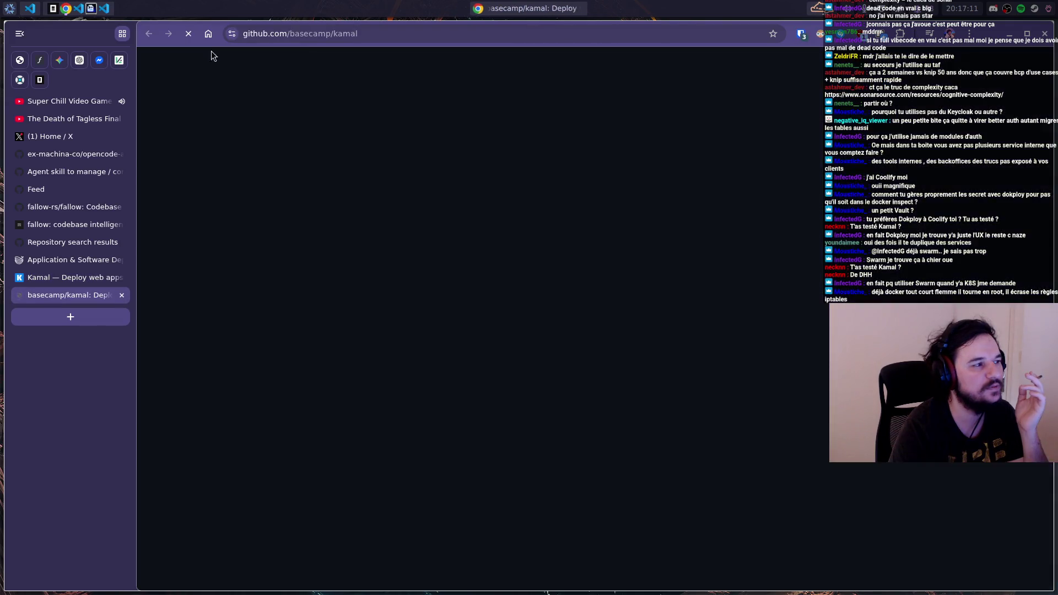
{"action": "key", "text": "ctrl+w"}
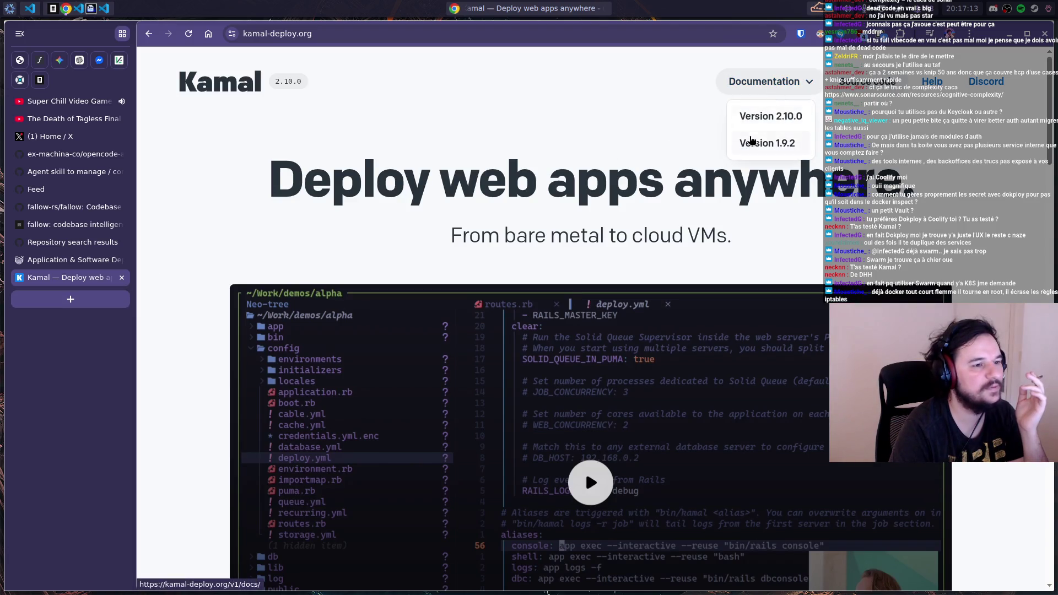
{"action": "left_click", "coordinate": [764, 124]}
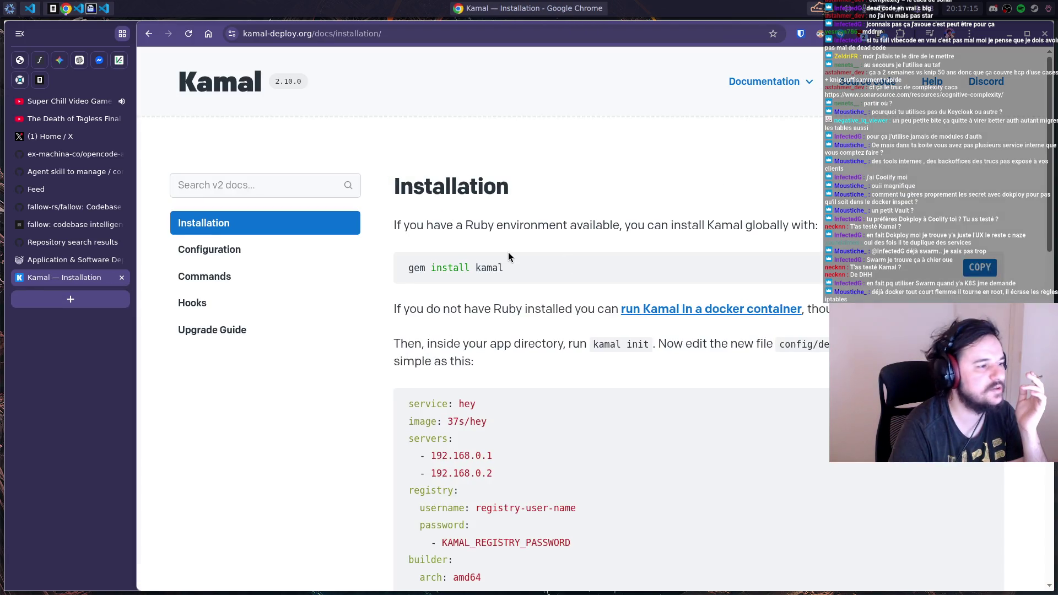
Read through the Installation page, highlighting the kamal init setup instructions and YAML sample.
{"action": "scroll", "coordinate": [563, 233], "scroll_direction": "down", "scroll_amount": 3}
{"action": "left_click_drag", "start_coordinate": [427, 146], "coordinate": [860, 141]}
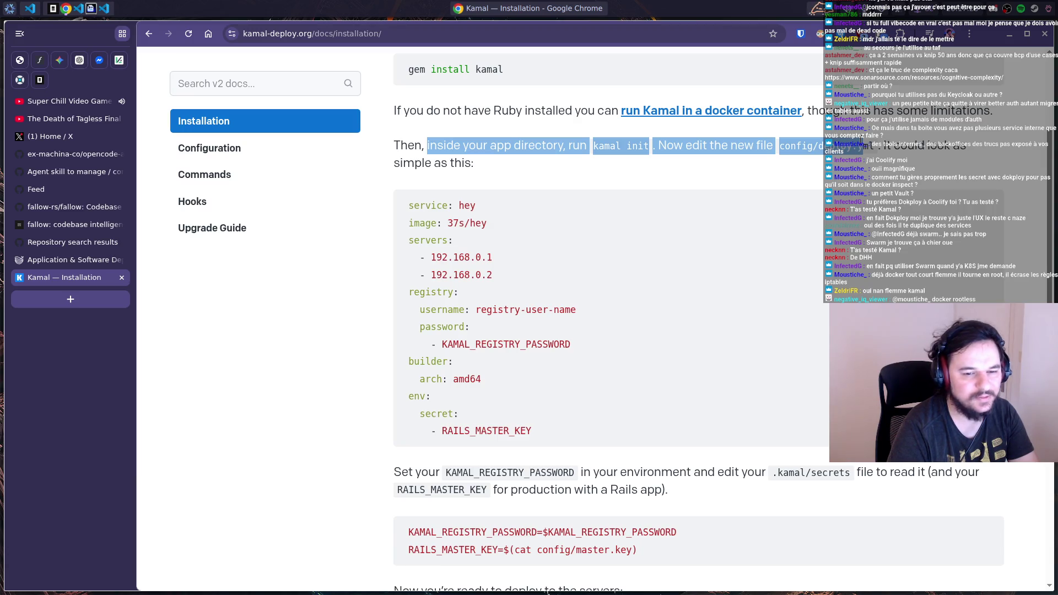
{"action": "scroll", "coordinate": [567, 380], "scroll_direction": "down", "scroll_amount": 2}
{"action": "left_click_drag", "start_coordinate": [567, 380], "coordinate": [409, 137]}
{"action": "left_click", "coordinate": [654, 265]}
{"action": "scroll", "coordinate": [654, 265], "scroll_direction": "down", "scroll_amount": 5}
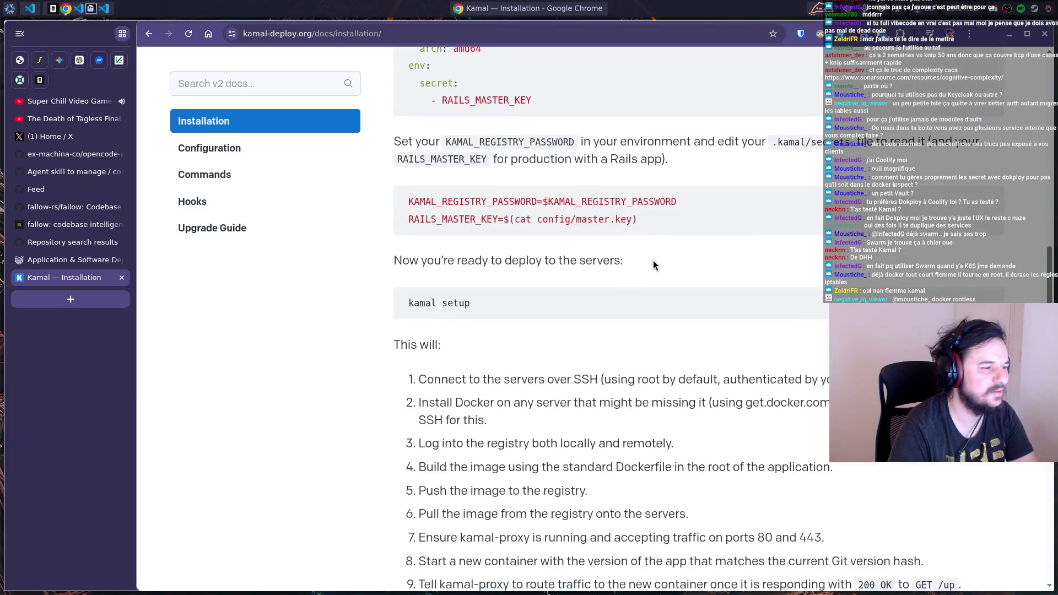
{"action": "scroll", "coordinate": [634, 215], "scroll_direction": "down", "scroll_amount": 3}
{"action": "scroll", "coordinate": [634, 214], "scroll_direction": "down", "scroll_amount": 4}
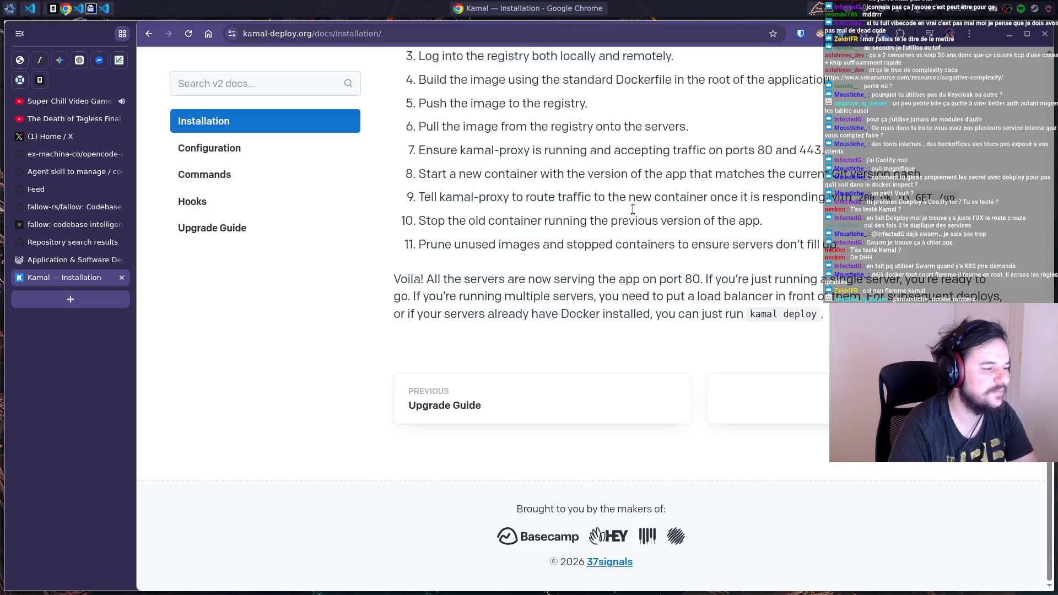
Go to the Configuration overview docs and scroll down to 'The service name' section.
{"action": "left_click", "coordinate": [257, 157]}
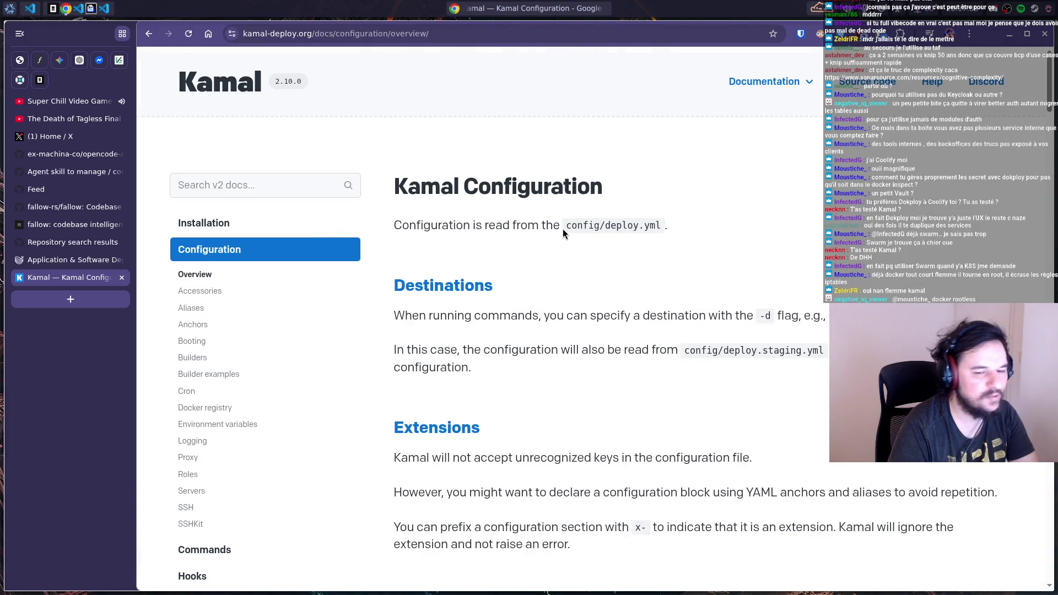
{"action": "scroll", "coordinate": [564, 232], "scroll_direction": "down", "scroll_amount": 3}
{"action": "scroll", "coordinate": [563, 230], "scroll_direction": "down", "scroll_amount": 3}
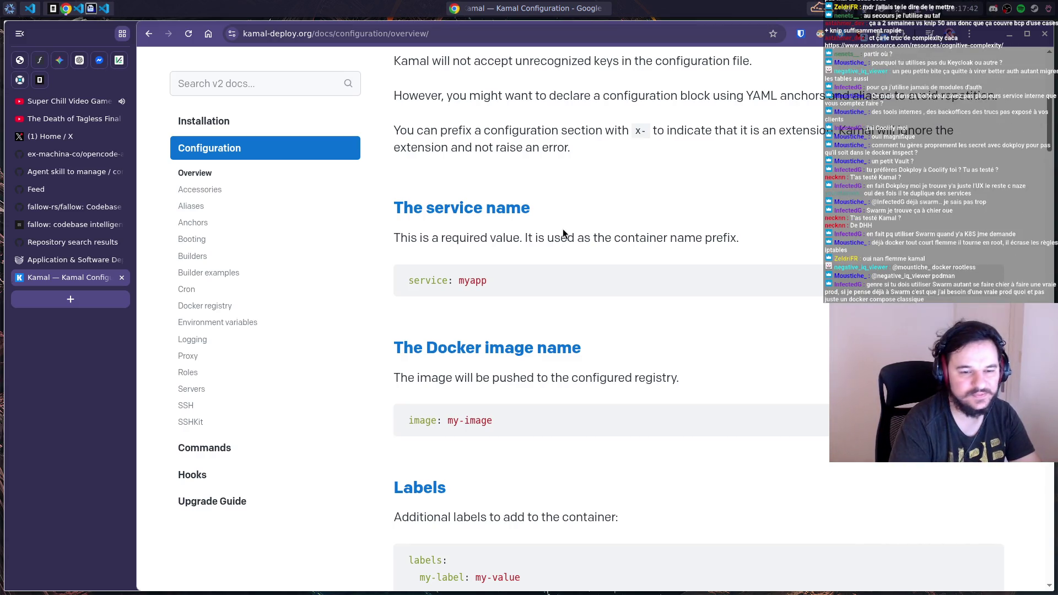
{"action": "mouse_move", "coordinate": [616, 271]}
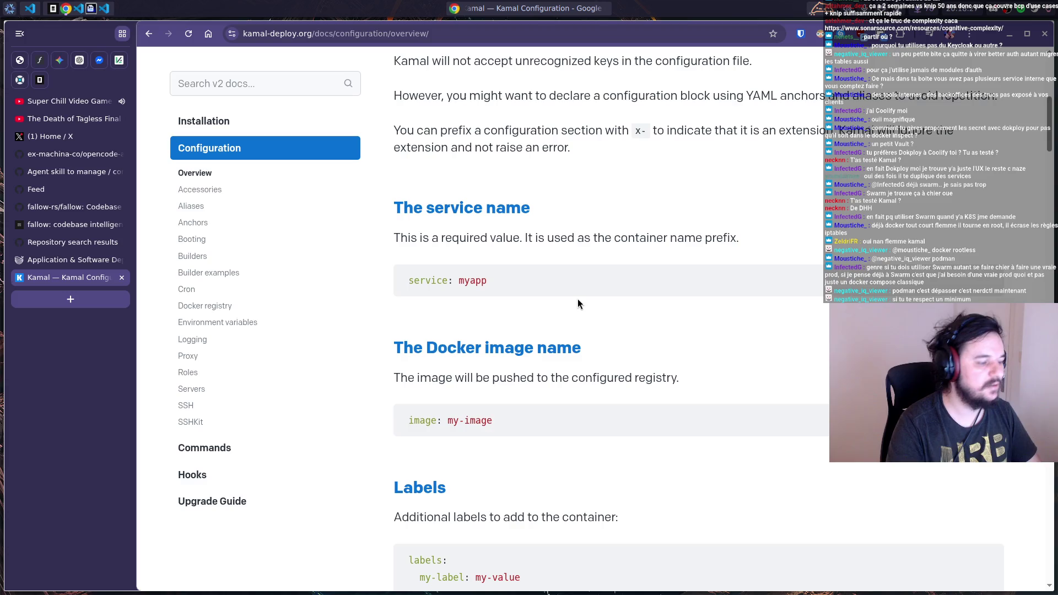
{"action": "key", "text": "ctrl+t"}
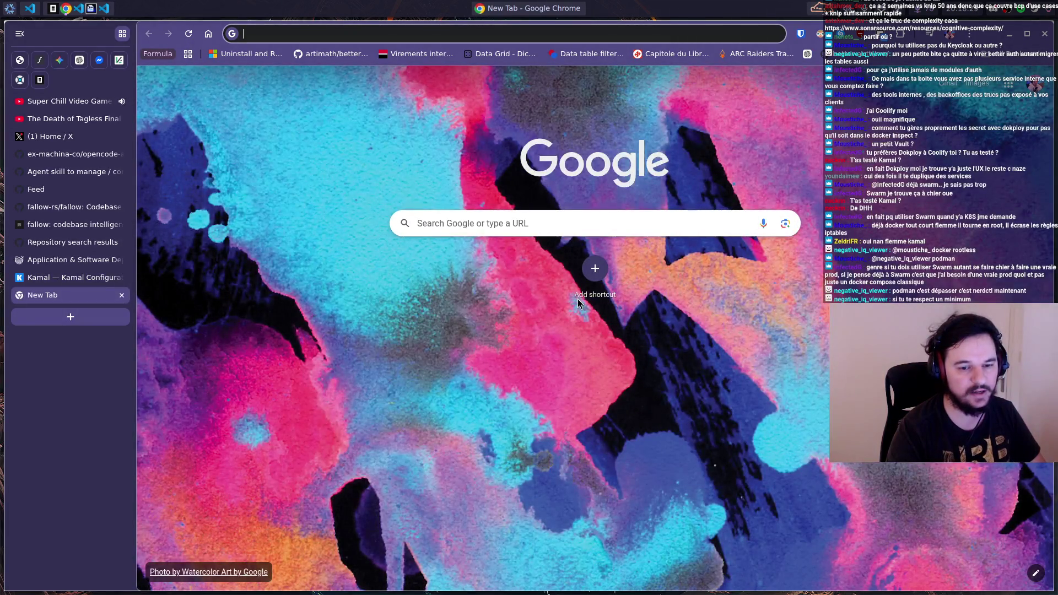
Search for nerdctl and read through the containerd nerdctl README on GitHub.
{"action": "type", "text": "nerdctl"}
{"action": "key", "text": "Return"}
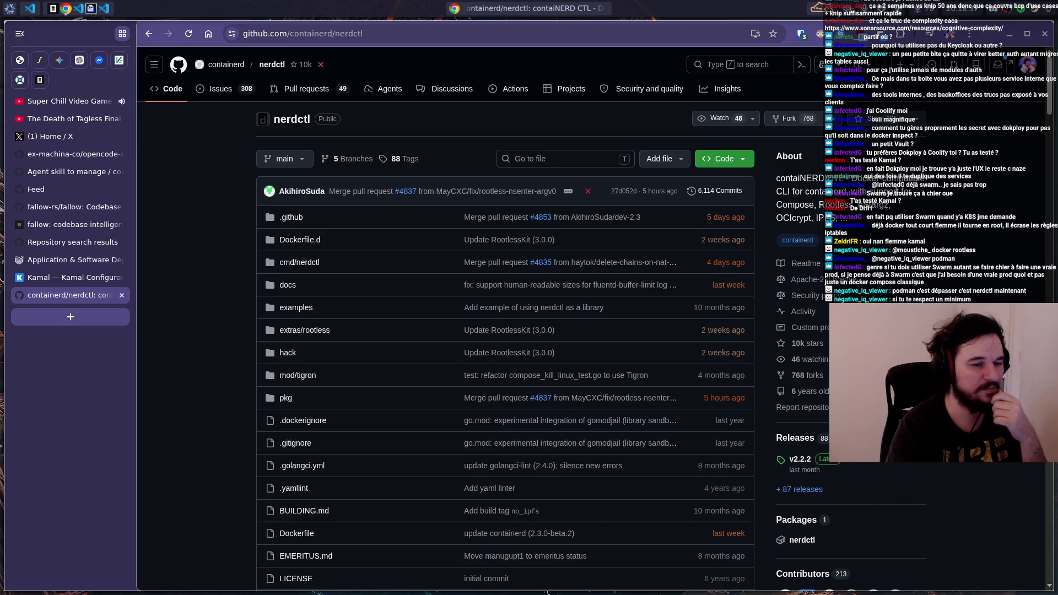
{"action": "scroll", "coordinate": [892, 214], "scroll_direction": "down", "scroll_amount": 20}
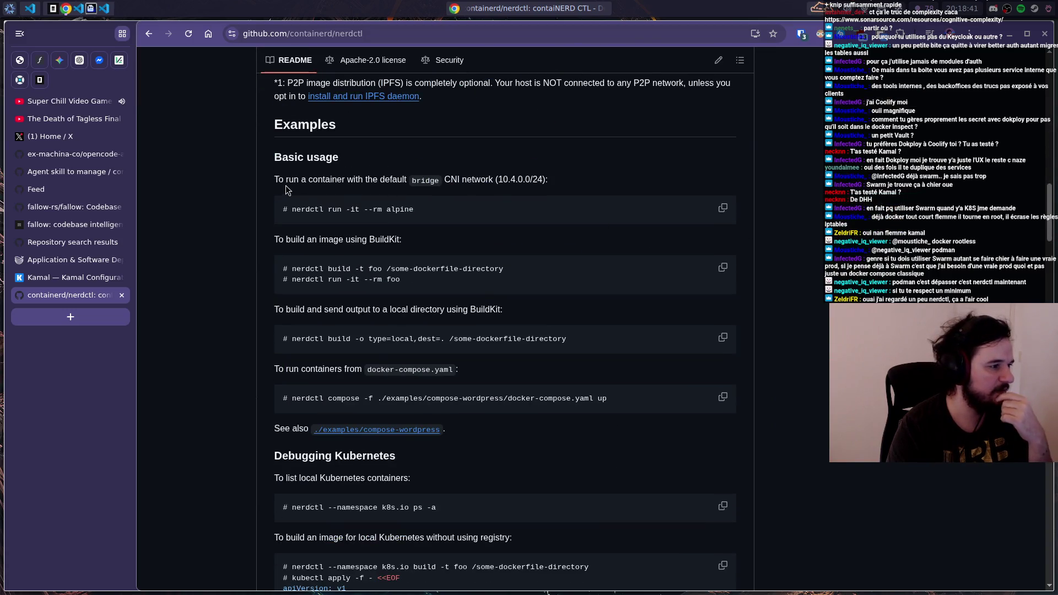
{"action": "triple_click", "coordinate": [347, 180]}
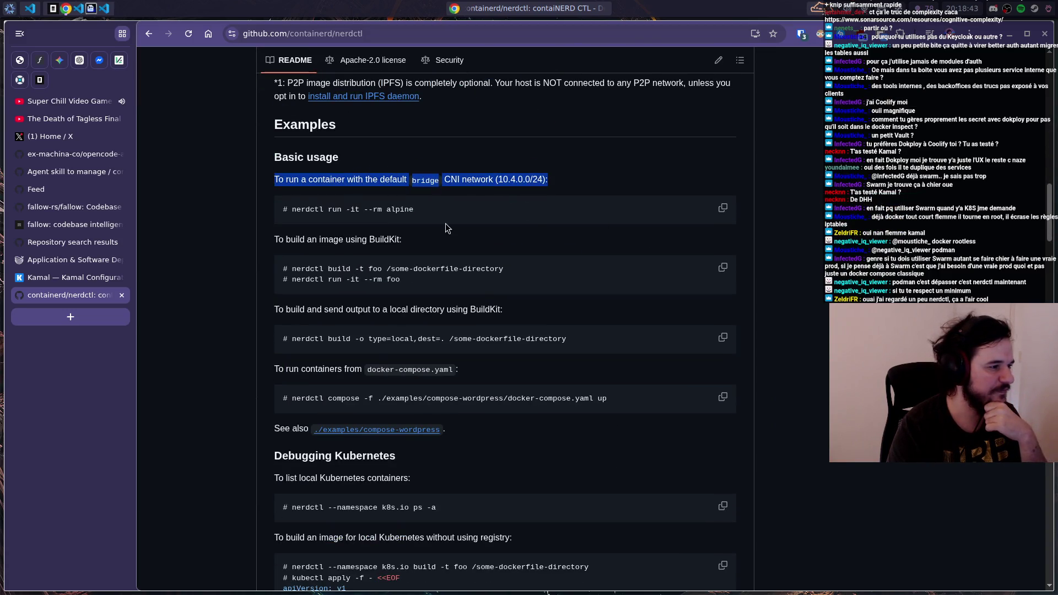
{"action": "scroll", "coordinate": [435, 284], "scroll_direction": "down", "scroll_amount": 3}
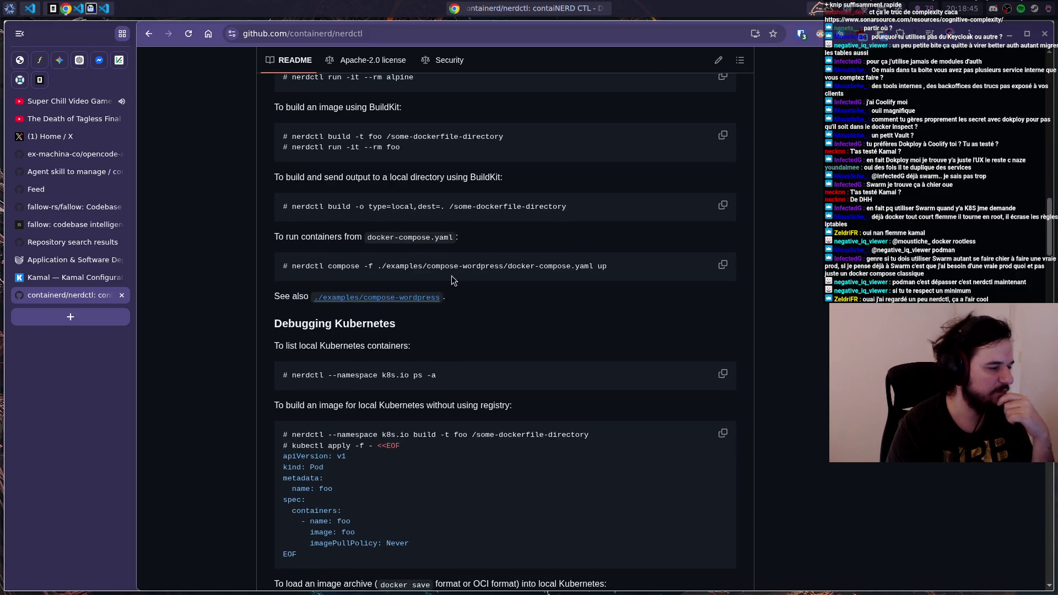
{"action": "scroll", "coordinate": [455, 281], "scroll_direction": "down", "scroll_amount": 6}
{"action": "scroll", "coordinate": [472, 270], "scroll_direction": "down", "scroll_amount": 9}
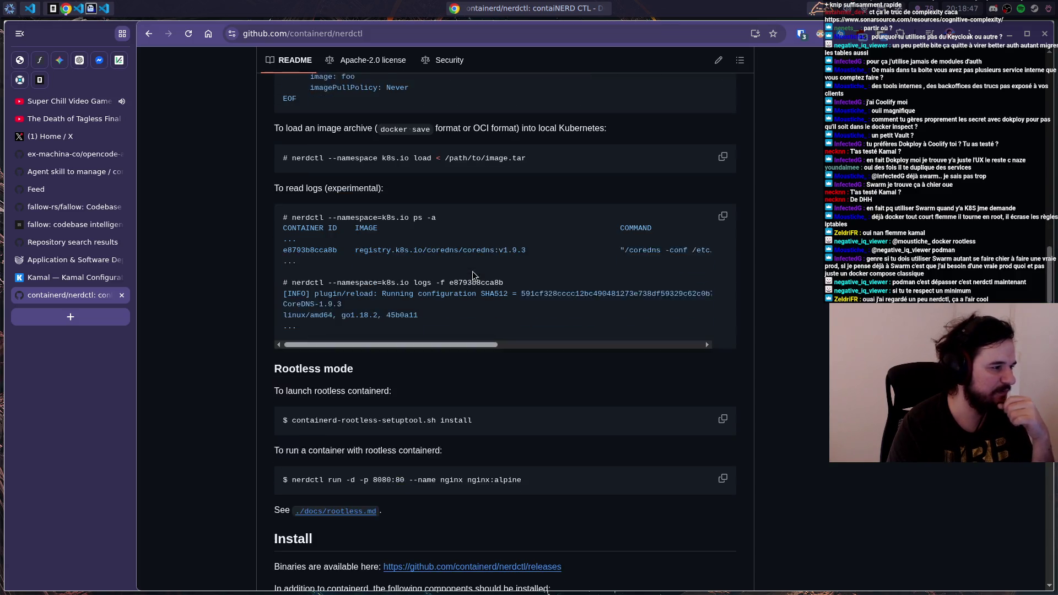
{"action": "scroll", "coordinate": [472, 270], "scroll_direction": "down", "scroll_amount": 1}
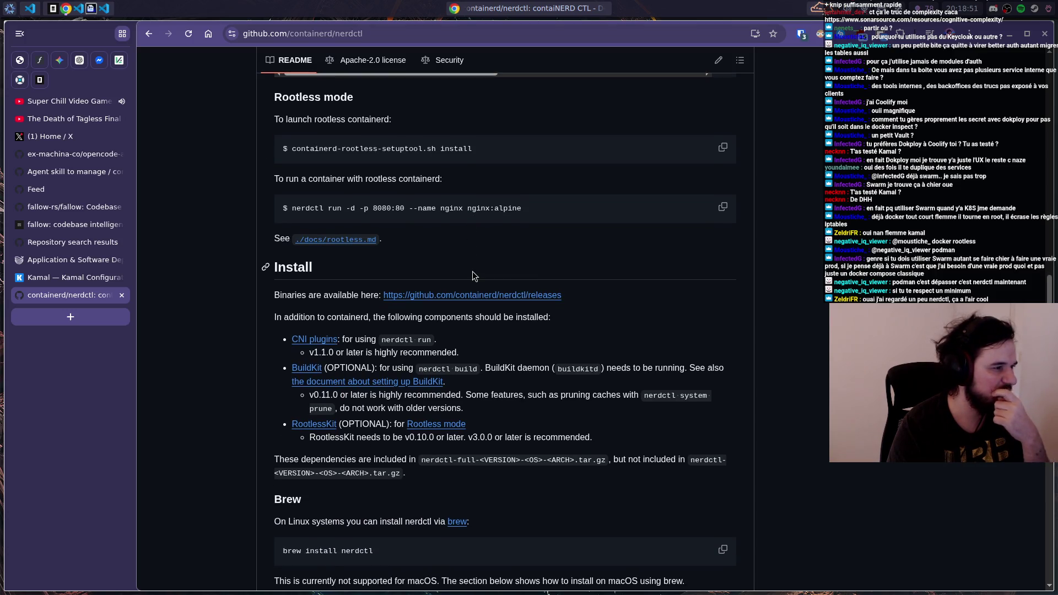
{"action": "scroll", "coordinate": [474, 276], "scroll_direction": "down", "scroll_amount": 7}
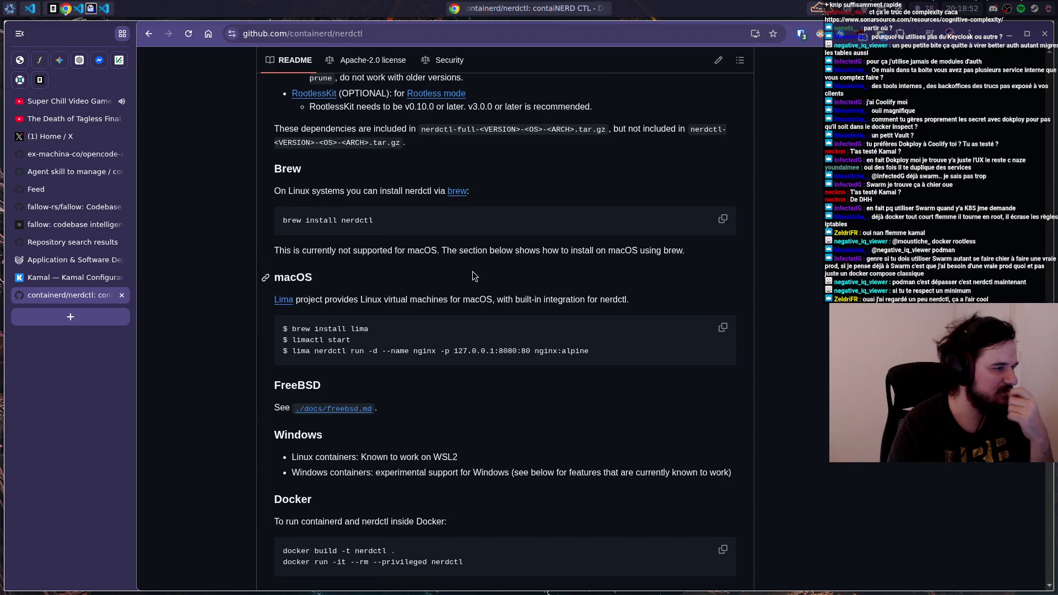
{"action": "scroll", "coordinate": [474, 275], "scroll_direction": "down", "scroll_amount": 20}
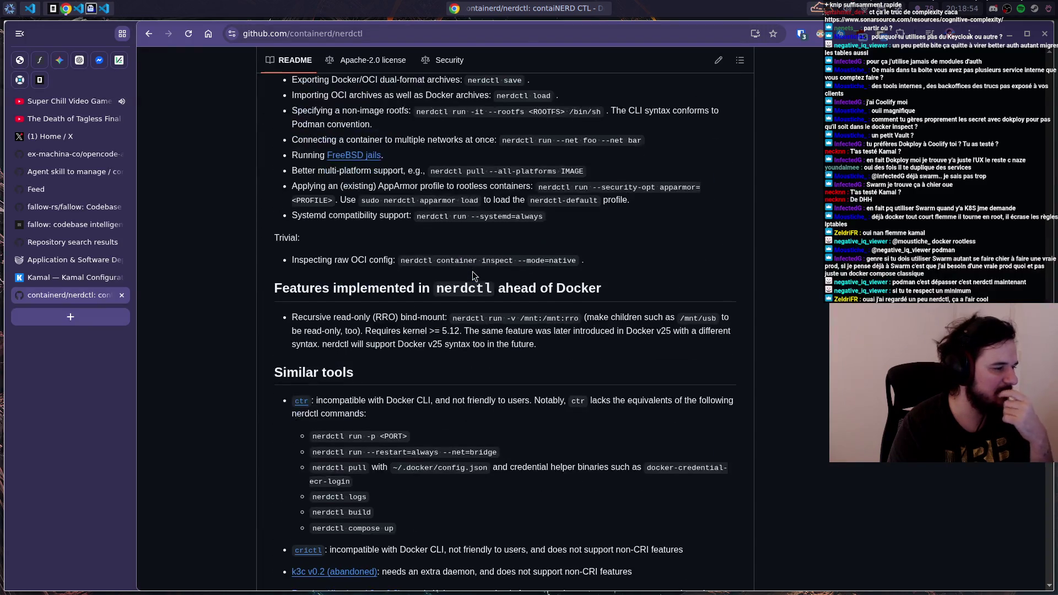
{"action": "scroll", "coordinate": [658, 415], "scroll_direction": "down", "scroll_amount": 7}
{"action": "key", "text": "Home"}
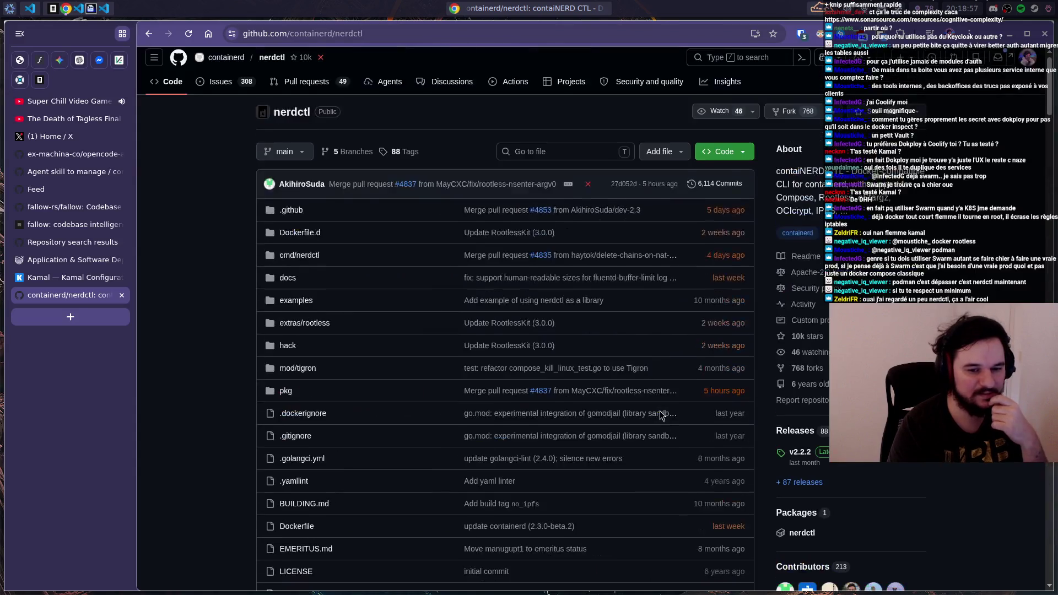
Add nerdctl to the 'A surveiller' star list and close the repository tab.
{"action": "left_click", "coordinate": [919, 119]}
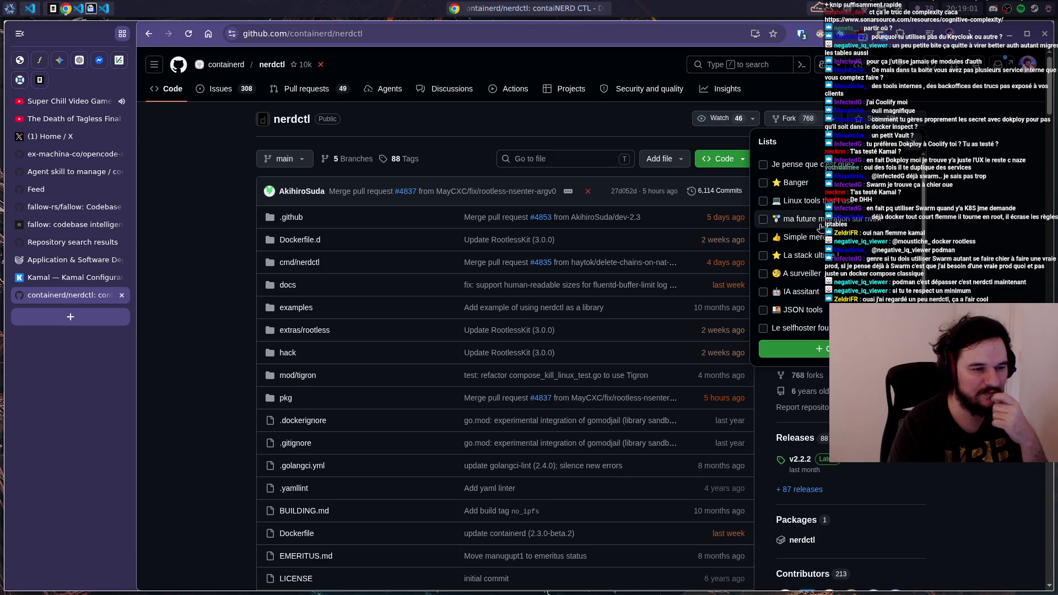
{"action": "left_click", "coordinate": [816, 275]}
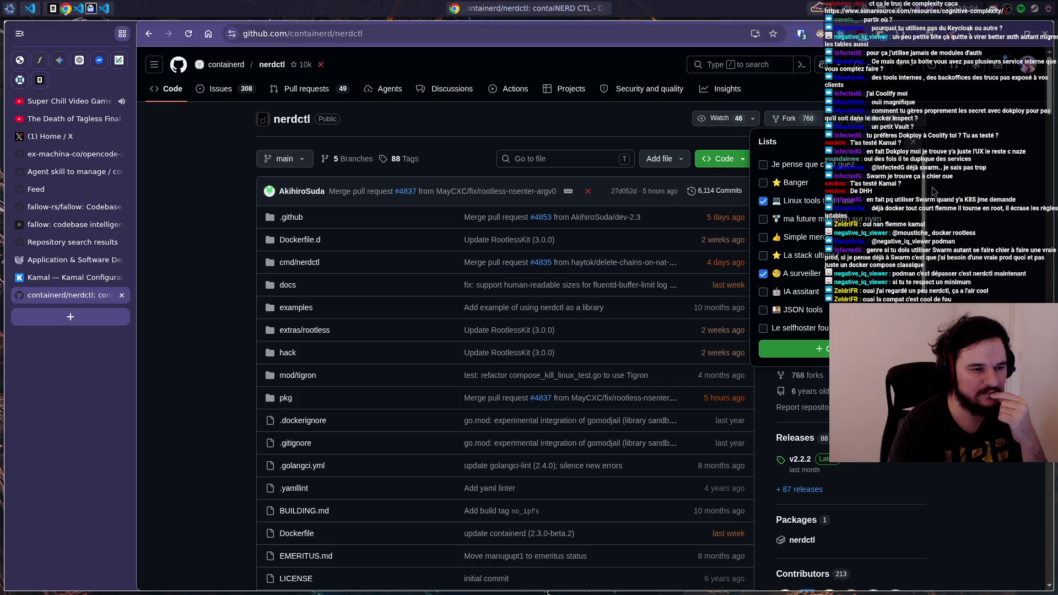
{"action": "left_click", "coordinate": [582, 141]}
{"action": "middle_click", "coordinate": [70, 298]}
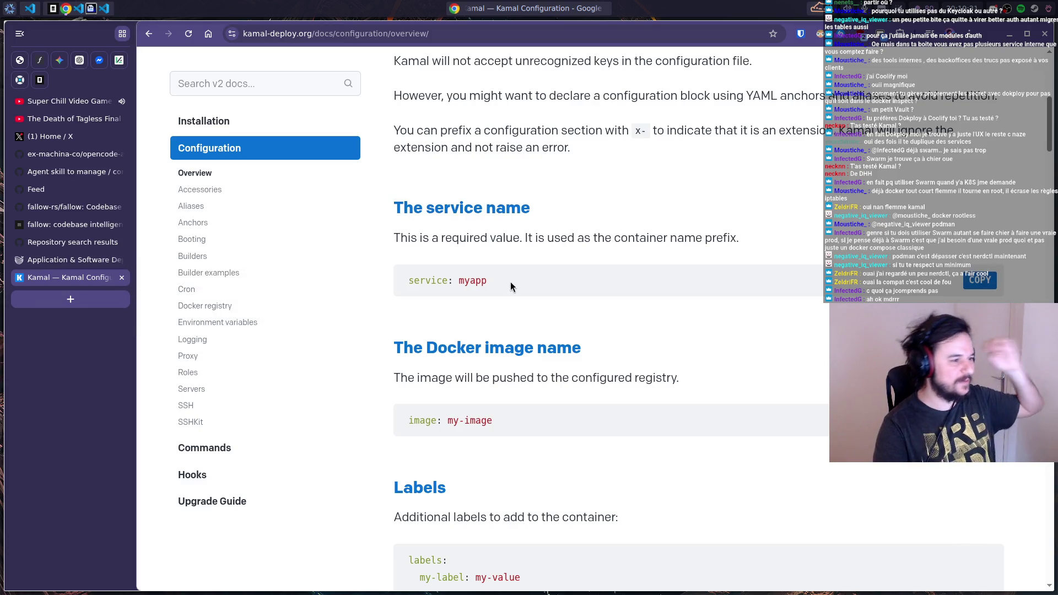
Select, then deselect, the 'service: myapp' example line in the Kamal configuration docs.
{"action": "triple_click", "coordinate": [467, 281]}
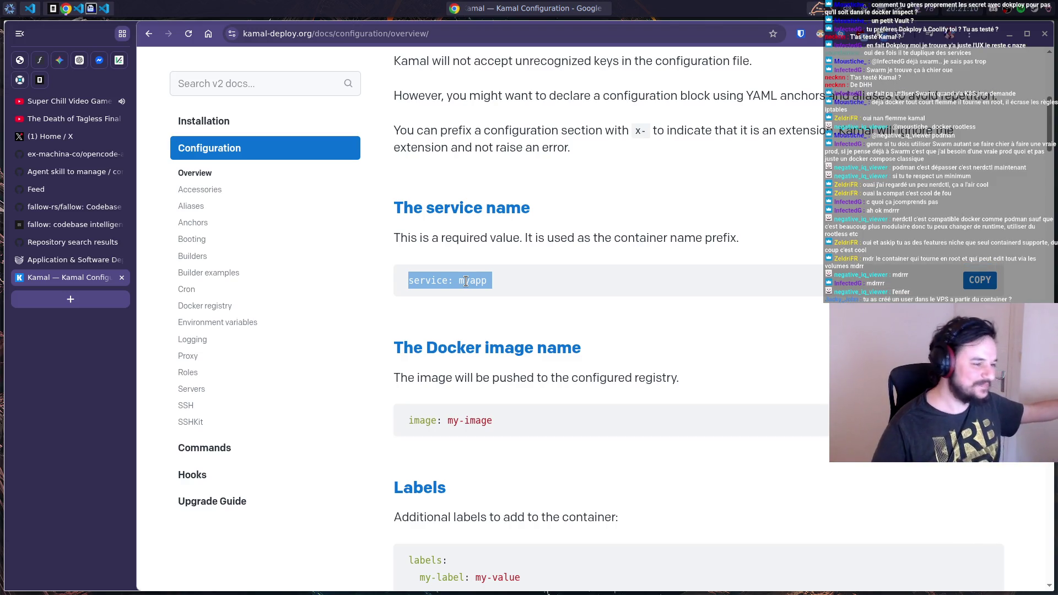
{"action": "left_click", "coordinate": [465, 282]}
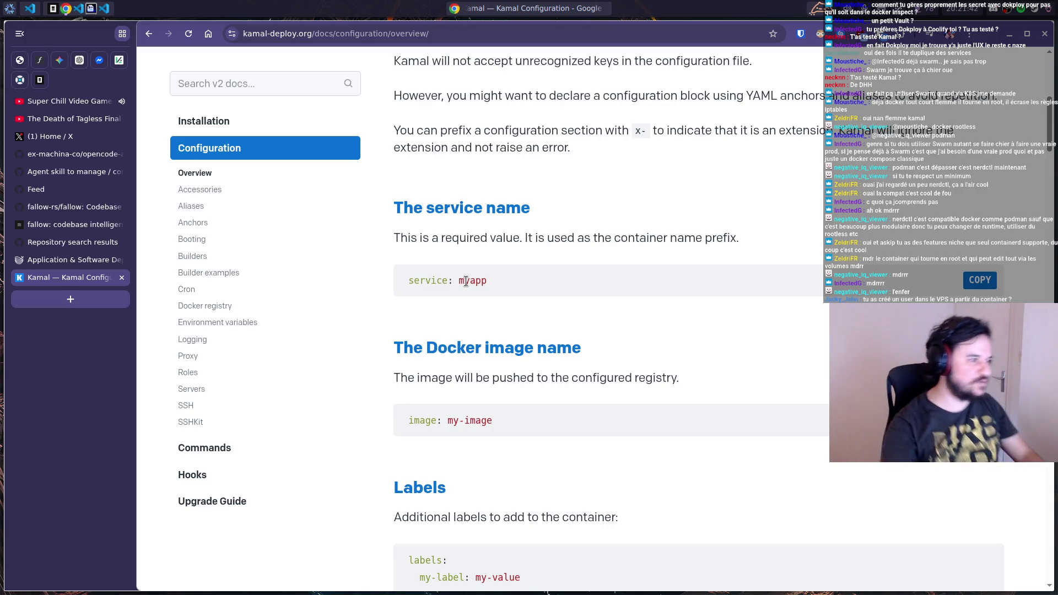
Switch back to the Dokploy Application Deployment page.
{"action": "left_click", "coordinate": [57, 260]}
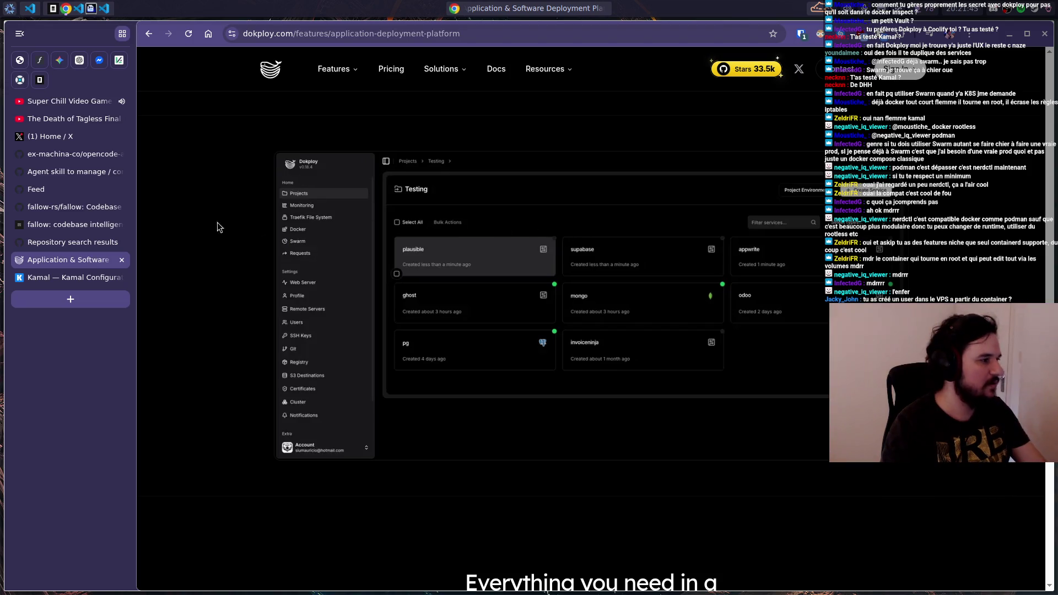
Start a new ChatGPT chat and type a prompt asking for a docker-group host root shell command.
{"action": "left_click", "coordinate": [80, 60]}
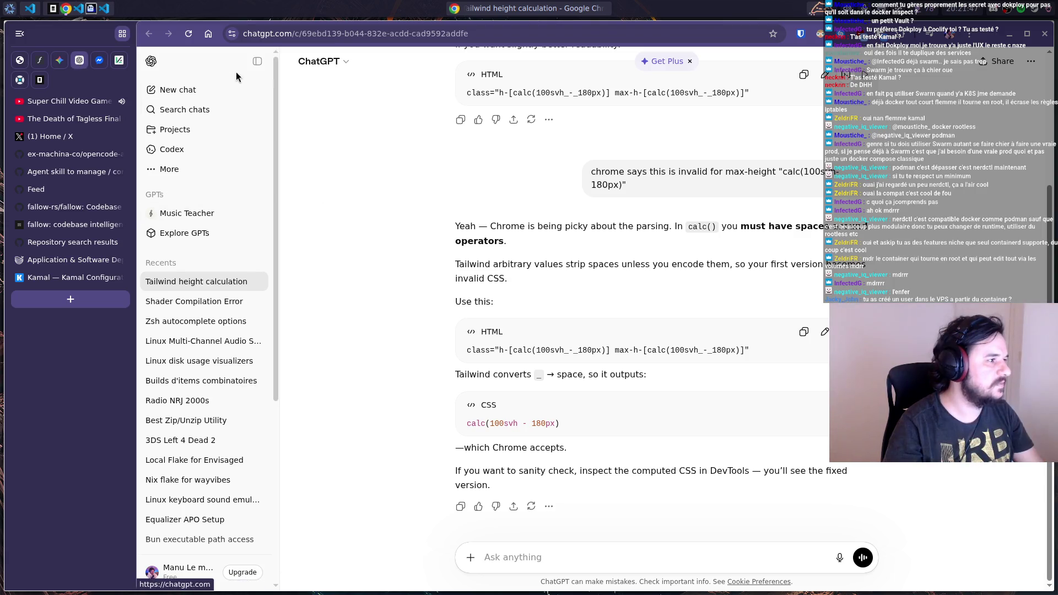
{"action": "scroll", "coordinate": [359, 111], "scroll_direction": "up", "scroll_amount": 2}
{"action": "left_click", "coordinate": [199, 90]}
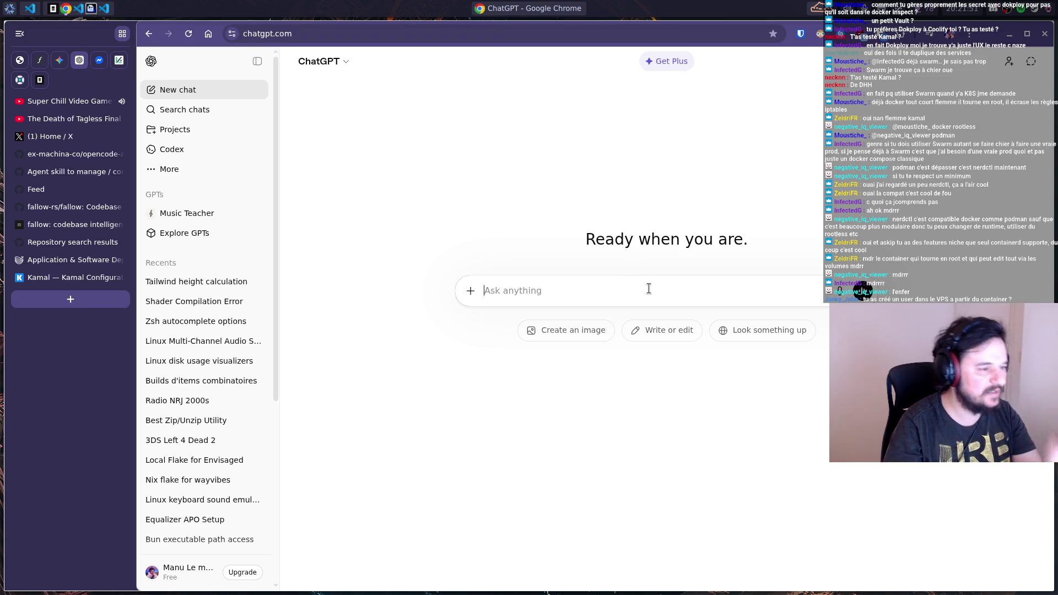
{"action": "type", "text": "give me t"}
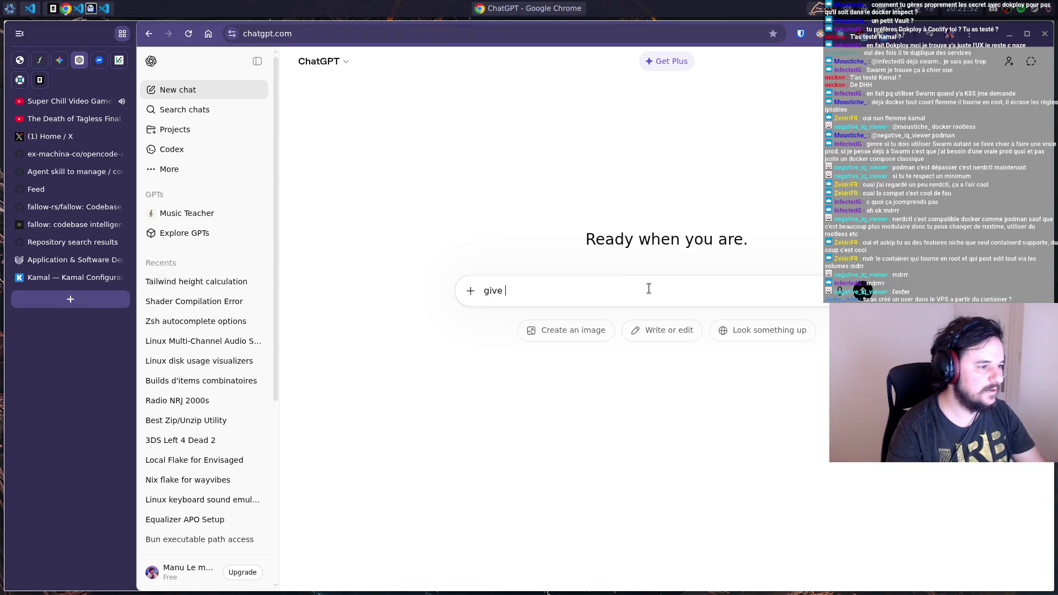
{"action": "type", "text": "he command"}
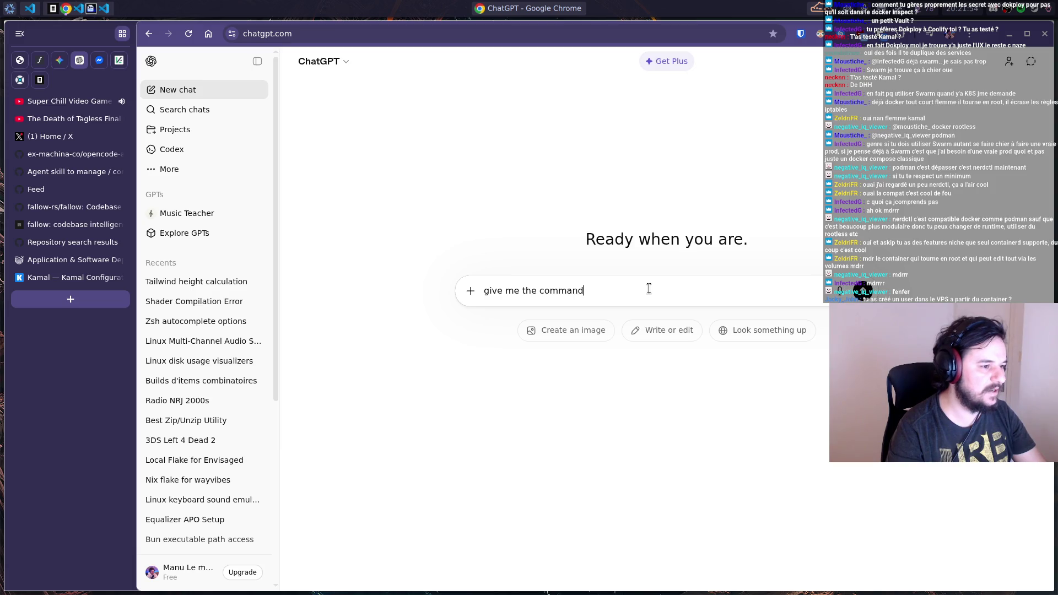
{"action": "type", "text": " that m"}
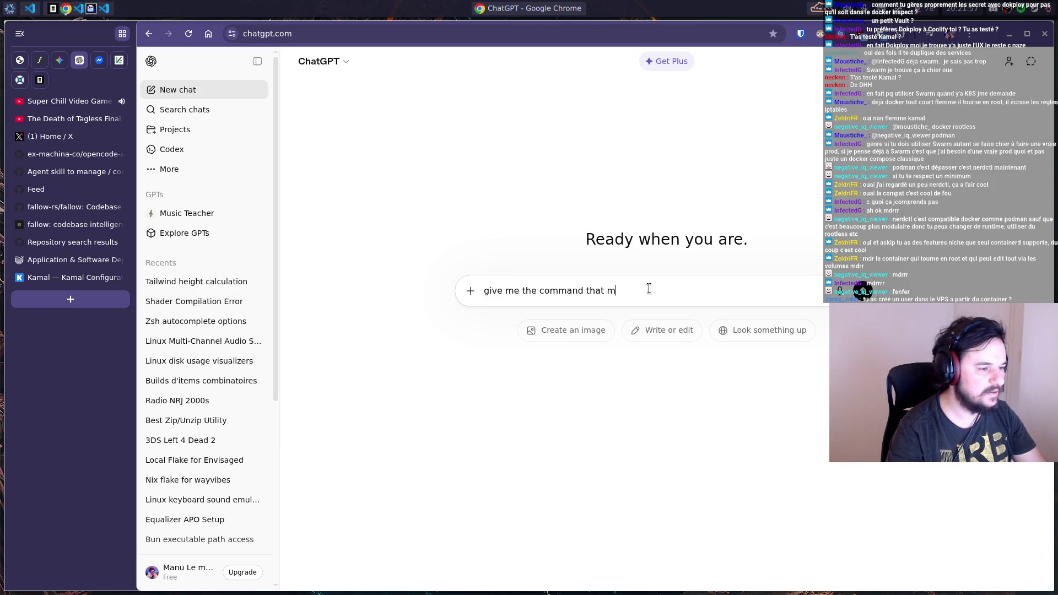
{"action": "type", "text": "ake me a root she"}
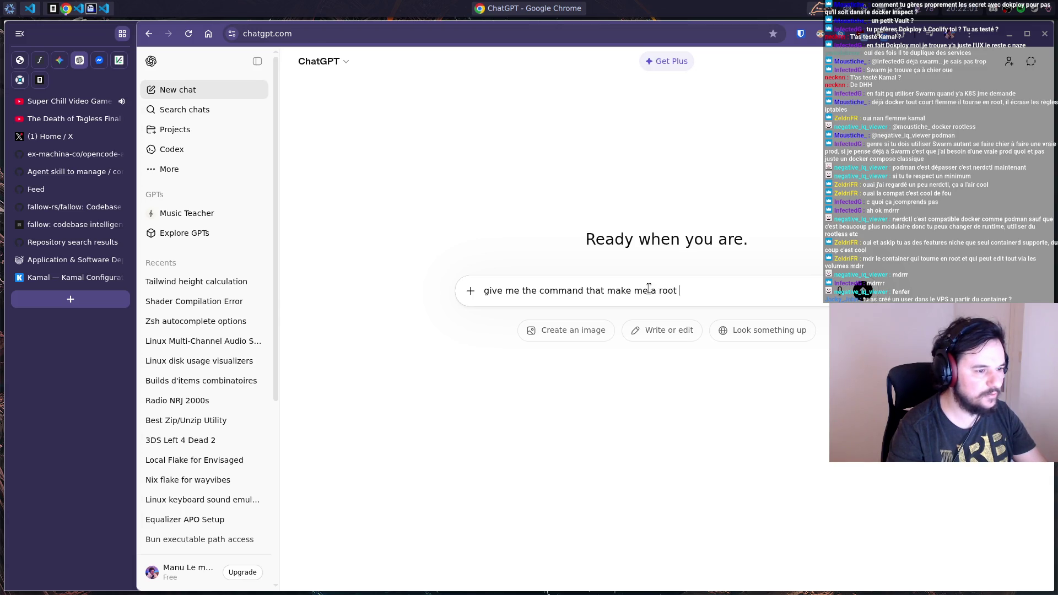
{"action": "type", "text": "ll to the"}
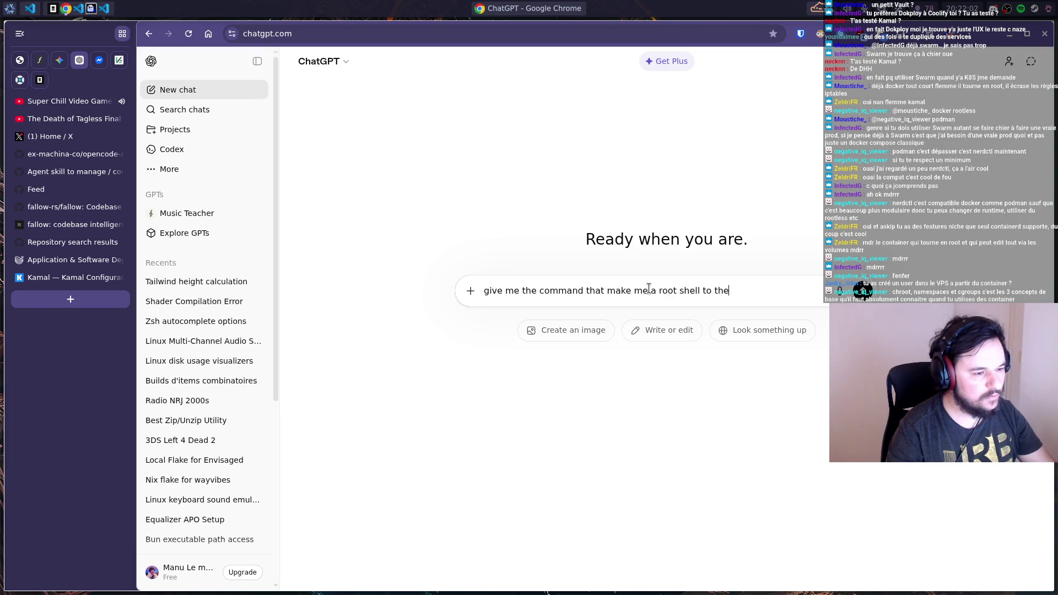
{"action": "type", "text": " host machine wh"}
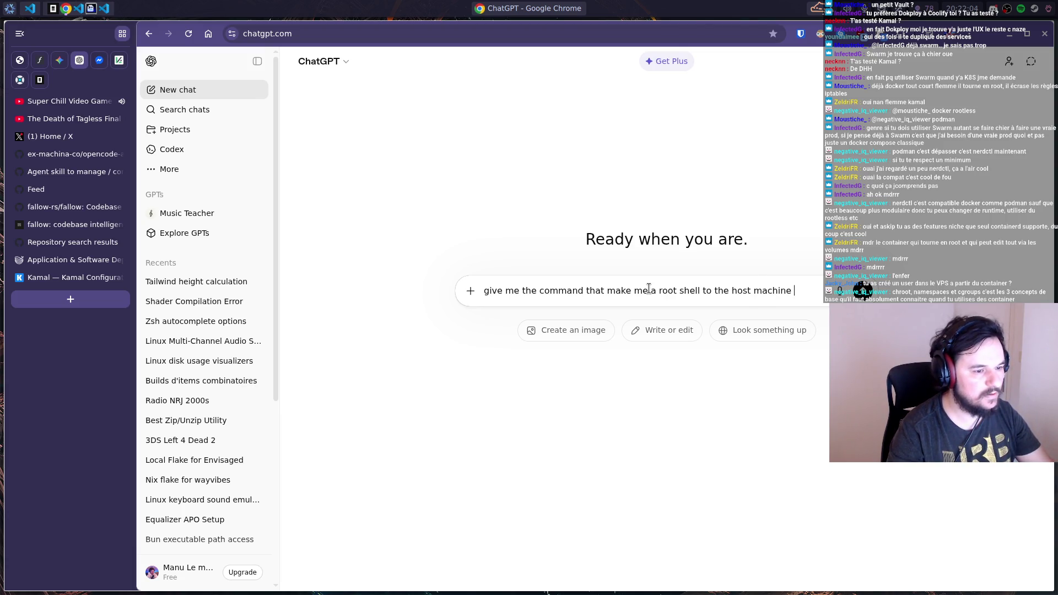
{"action": "type", "text": "en the c"}
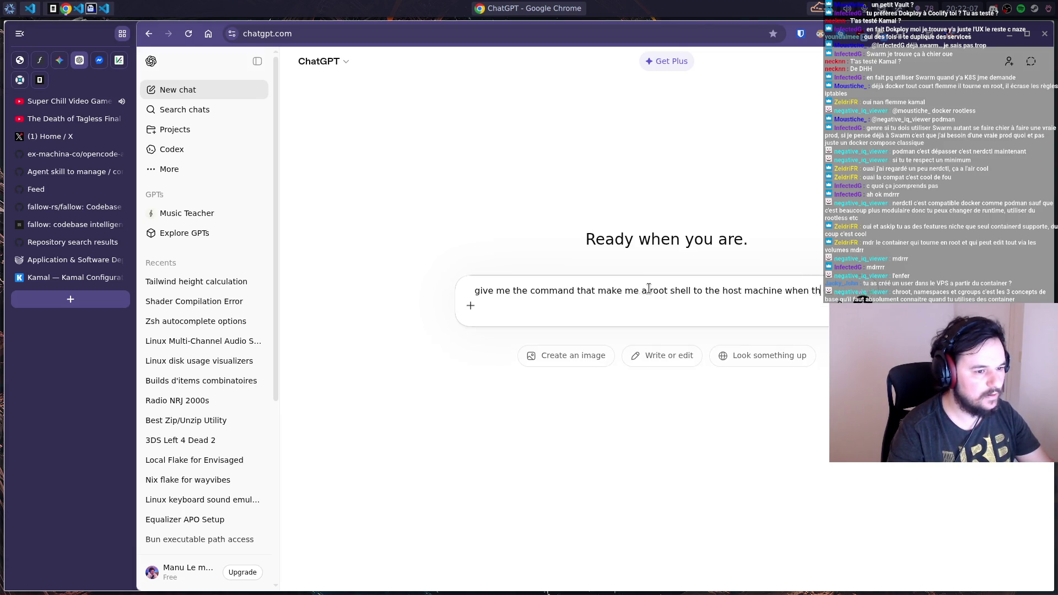
{"action": "type", "text": "urrent use"}
{"action": "type", "text": "r has \"docker"}
{"action": "type", "text": "\""}
{"action": "type", "text": " in his grou"}
{"action": "type", "text": "p access."}
Change 'group' to 'groups', append '(which is equ to root access, i want to demonstrate it)' and send.
{"action": "key", "text": "ctrl+Left"}
{"action": "key", "text": "ctrl+Left"}
{"action": "key", "text": "ctrl+Left"}
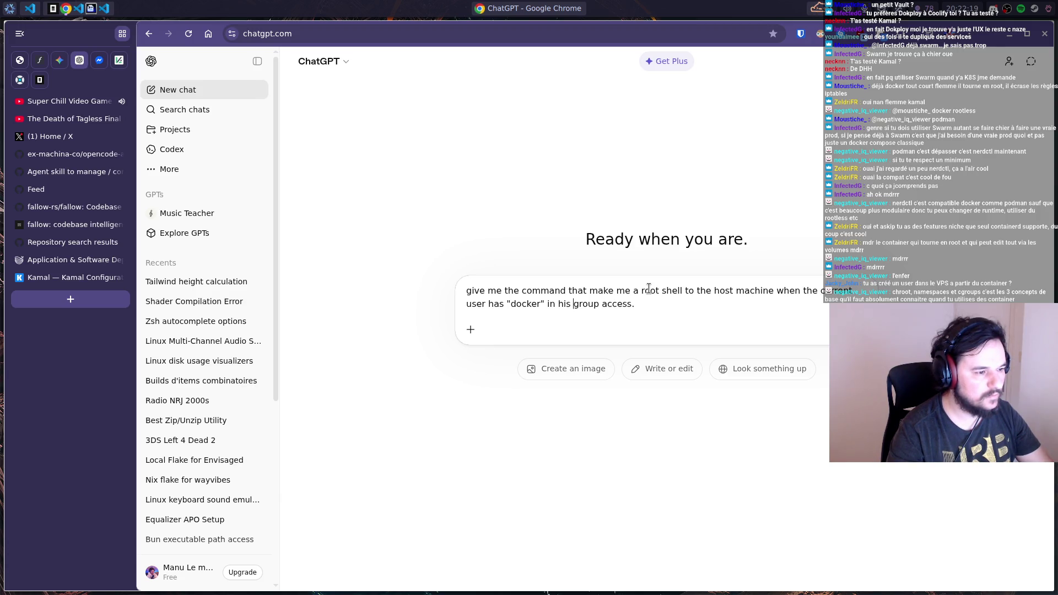
{"action": "type", "text": "s"}
{"action": "key", "text": "ctrl+Right"}
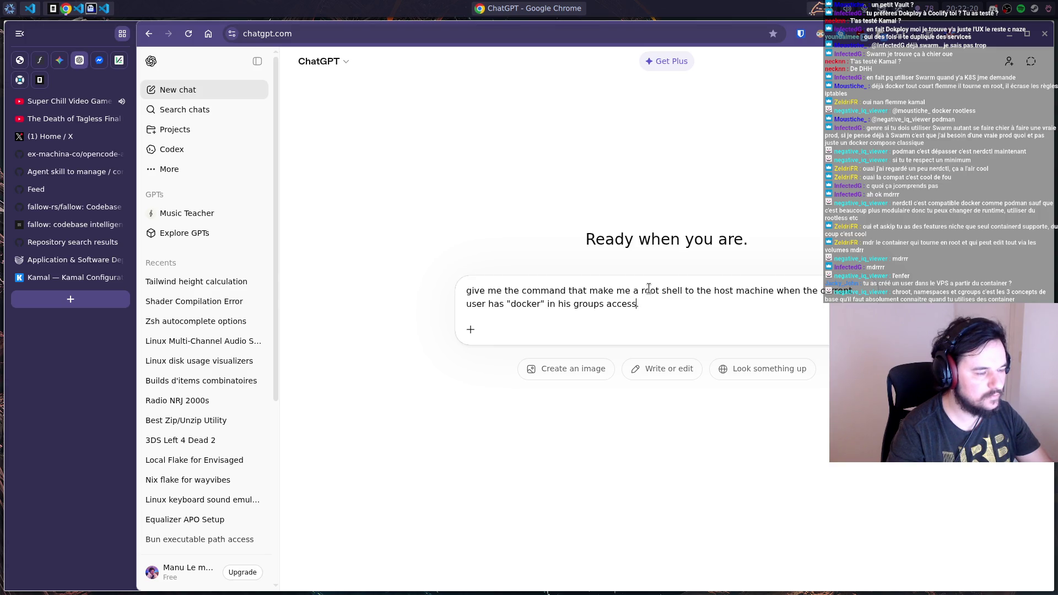
{"action": "key", "text": "BackSpace"}
{"action": "type", "text": "(whic"}
{"action": "type", "text": "h is ee"}
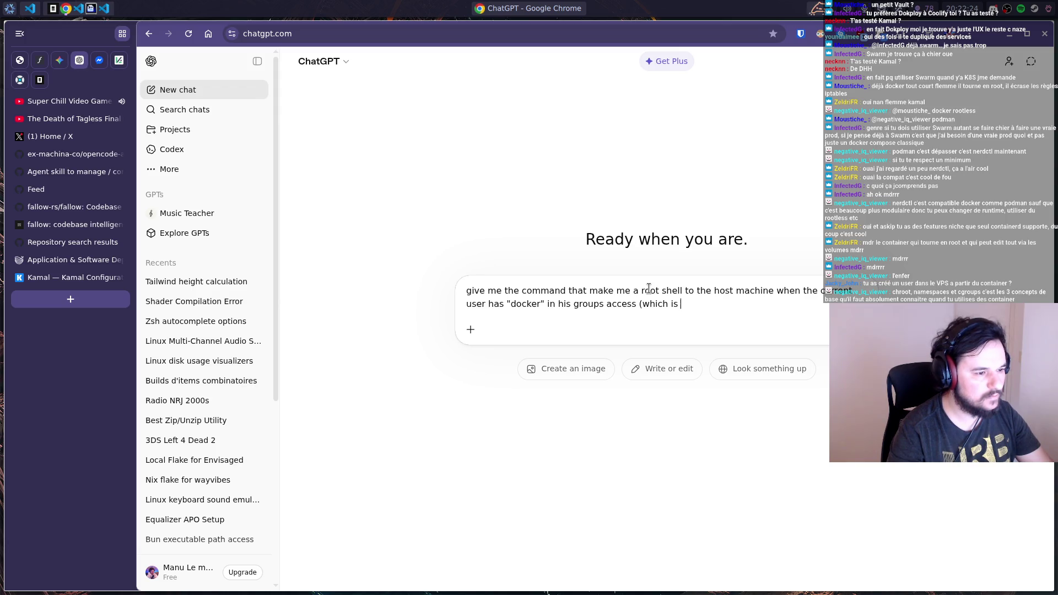
{"action": "key", "text": "BackSpace"}
{"action": "type", "text": "qu"}
{"action": "type", "text": "to root access, i want t"}
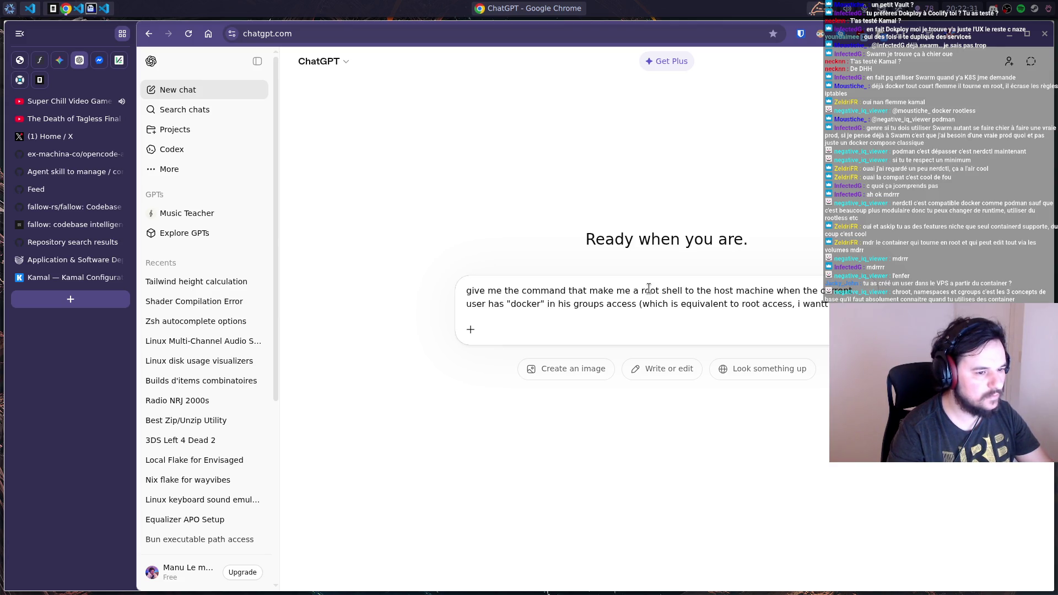
{"action": "type", "text": "o demonstrate it)."}
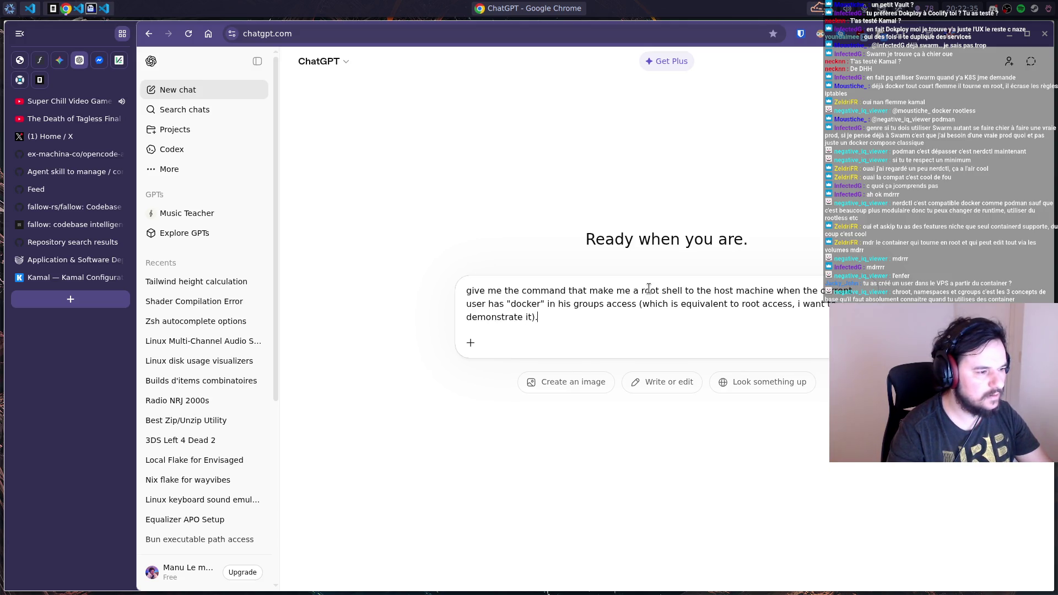
{"action": "key", "text": "Return"}
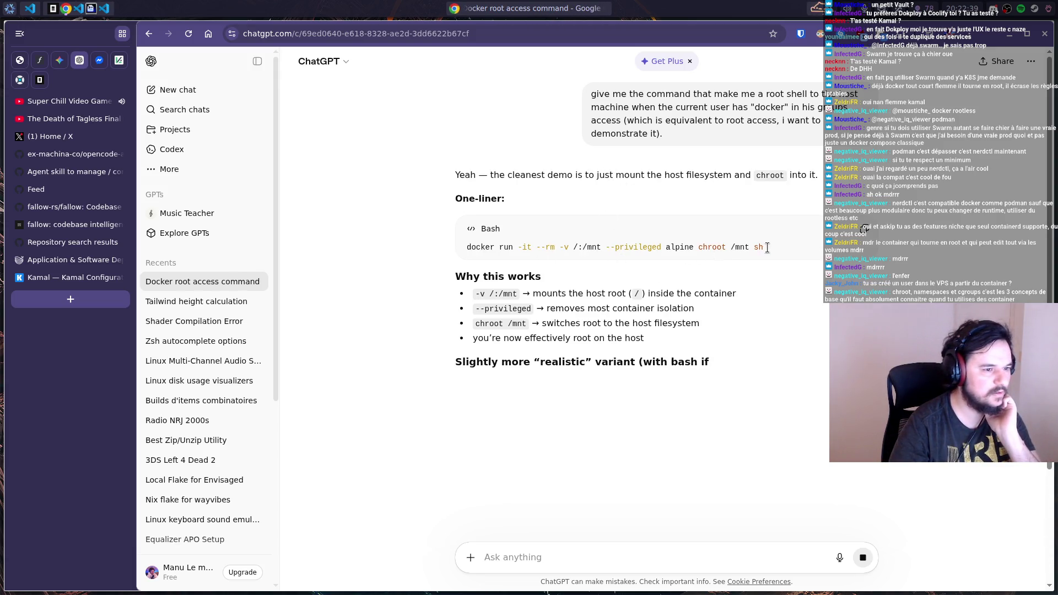
Highlight the words 'chroot' and 'mnt' in ChatGPT's docker one-liner.
{"action": "double_click", "coordinate": [712, 247]}
{"action": "double_click", "coordinate": [739, 247]}
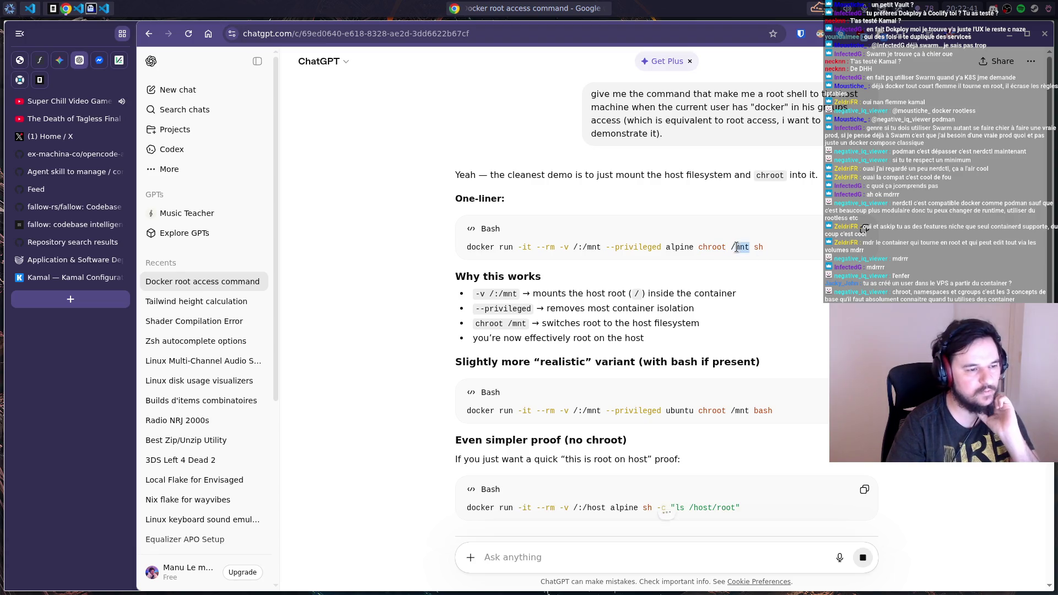
{"action": "double_click", "coordinate": [714, 247]}
{"action": "double_click", "coordinate": [743, 247]}
{"action": "double_click", "coordinate": [743, 246]}
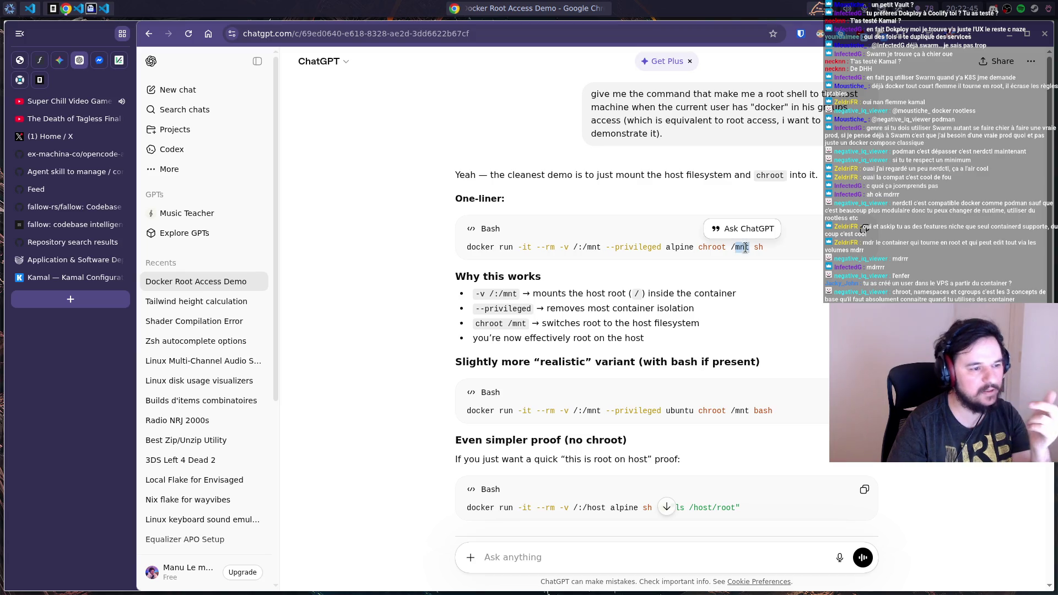
{"action": "double_click", "coordinate": [744, 247]}
{"action": "left_click", "coordinate": [760, 246]}
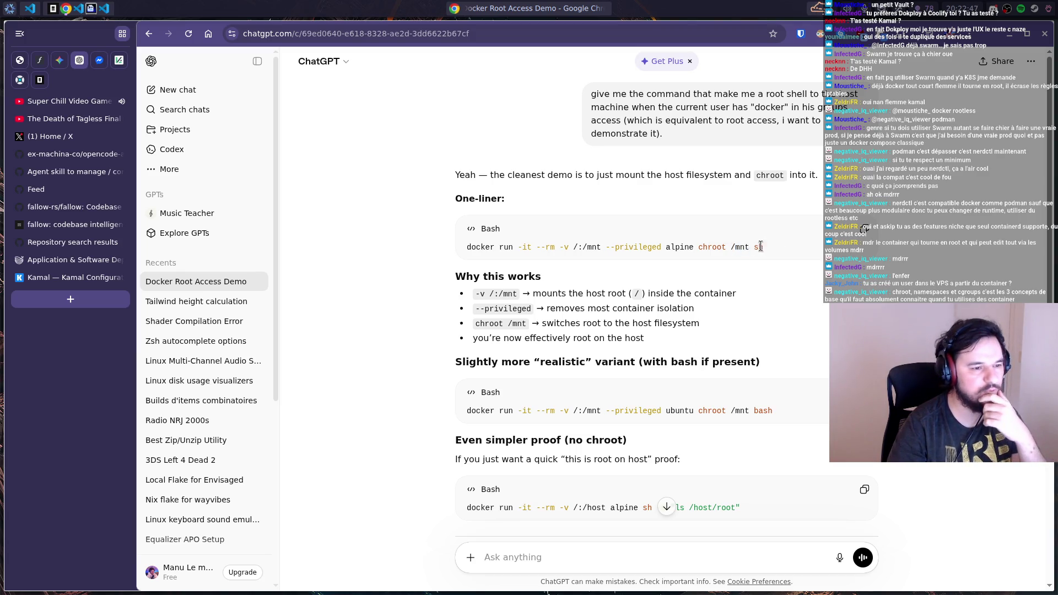
{"action": "double_click", "coordinate": [745, 247]}
{"action": "left_click", "coordinate": [746, 248]}
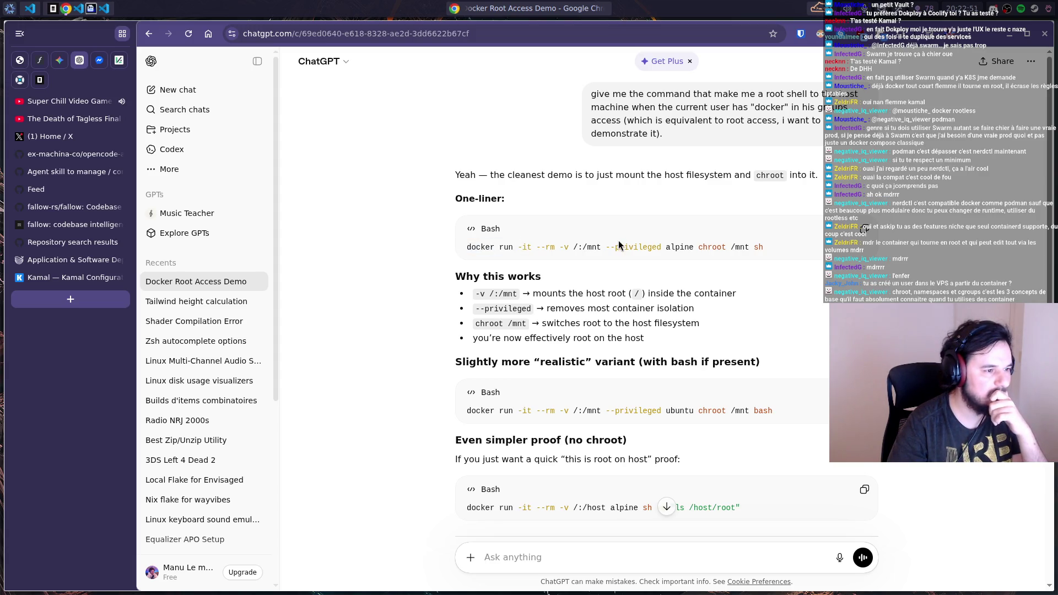
Select the full docker run -v /:/mnt --privileged alpine chroot /mnt sh line, then bring up VS Code.
{"action": "left_click_drag", "start_coordinate": [574, 247], "coordinate": [531, 248]}
{"action": "left_click", "coordinate": [576, 248]}
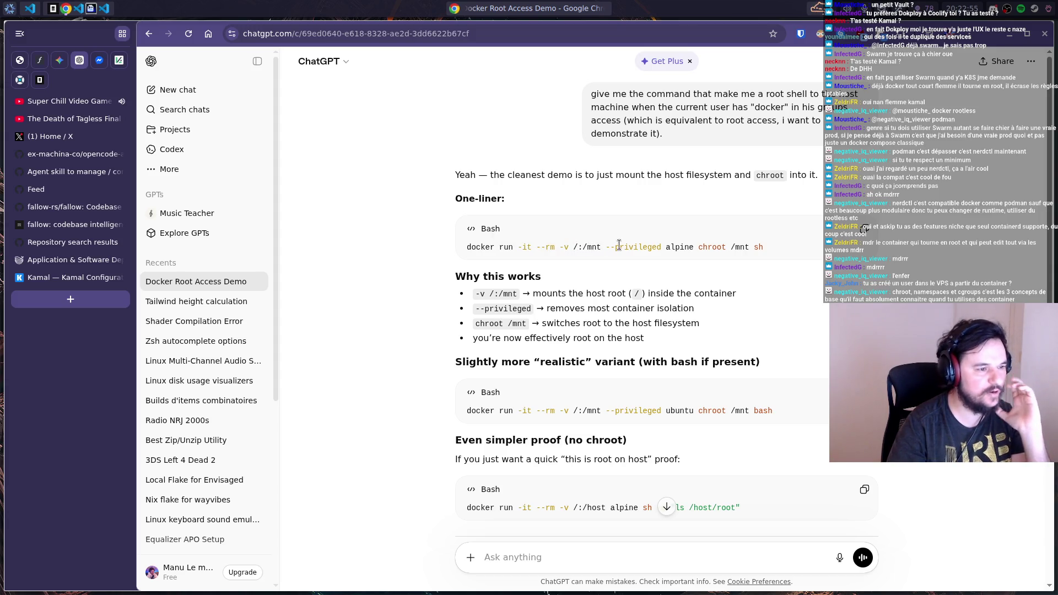
{"action": "triple_click", "coordinate": [513, 249]}
{"action": "key", "text": "ctrl+c"}
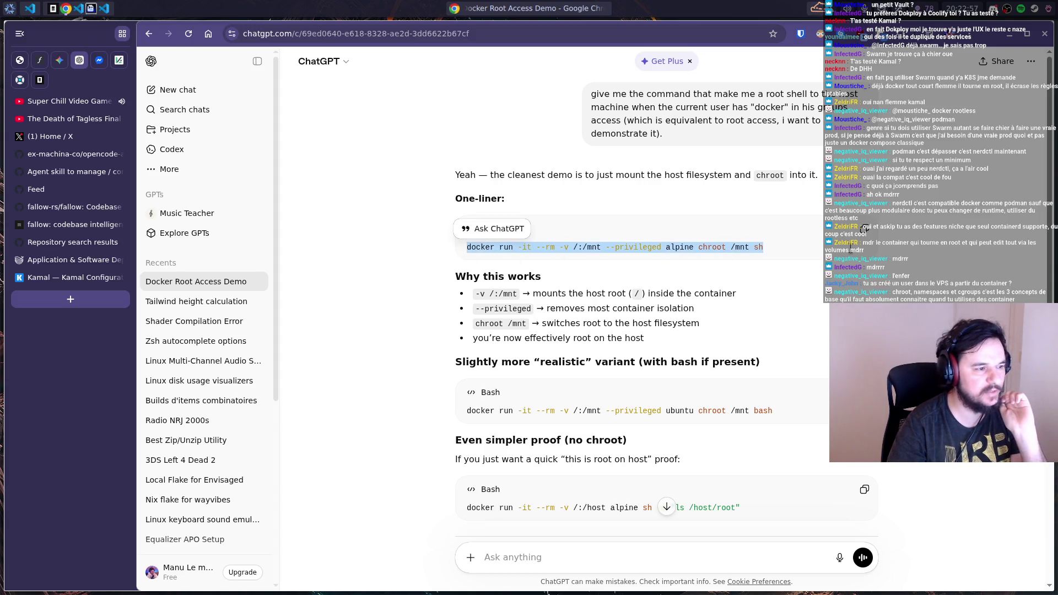
{"action": "left_click", "coordinate": [78, 9]}
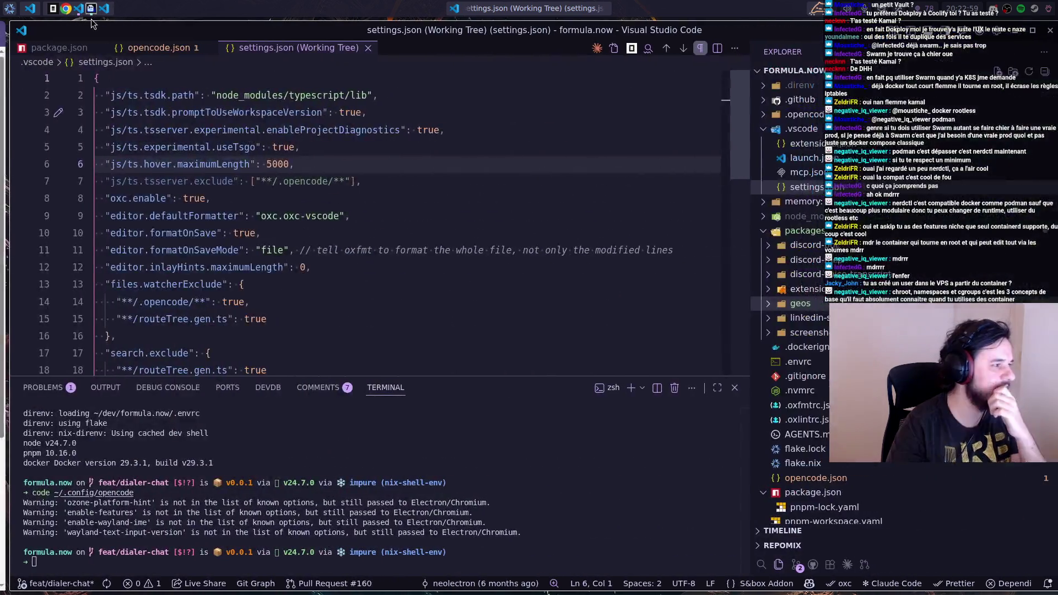
Run the pasted docker chroot command in the terminal and list files with ls.
{"action": "key", "text": "ctrl+shift+v"}
{"action": "key", "text": "Return"}
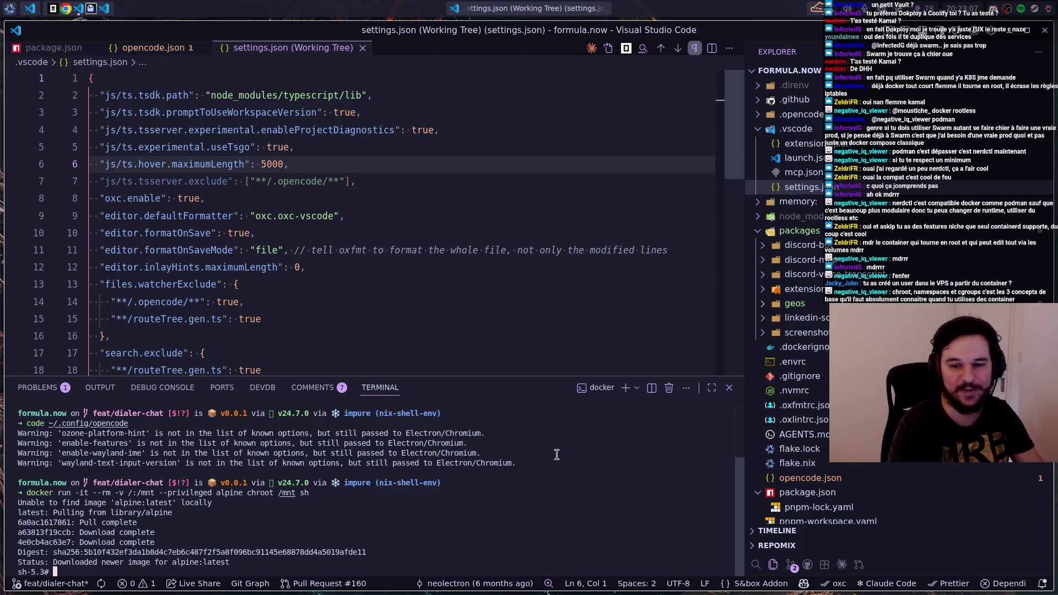
{"action": "type", "text": "o"}
{"action": "key", "text": "BackSpace"}
{"action": "type", "text": "ls"}
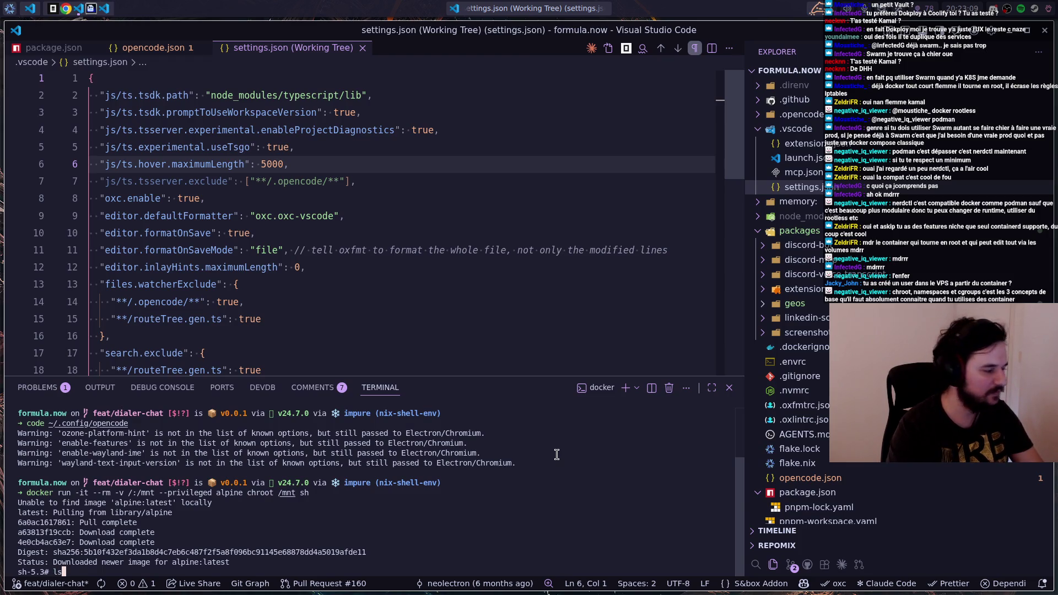
{"action": "key", "text": "Return"}
Try useradd, adduser, echo and echo $PATH in the root shell.
{"action": "type", "text": "usera"}
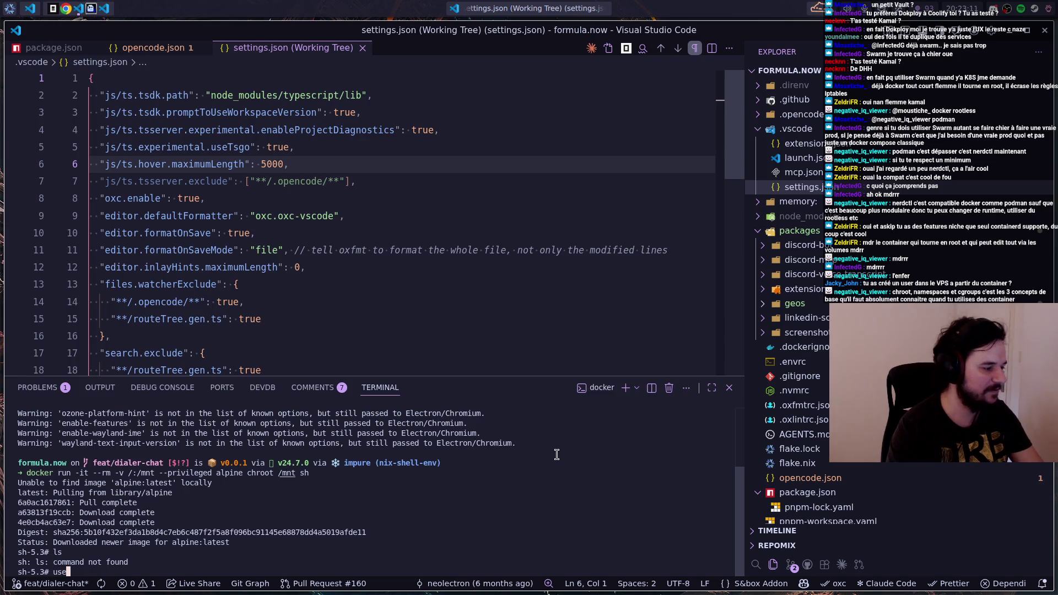
{"action": "type", "text": "dd"}
{"action": "key", "text": "Return"}
{"action": "type", "text": "adduser"}
{"action": "key", "text": "Return"}
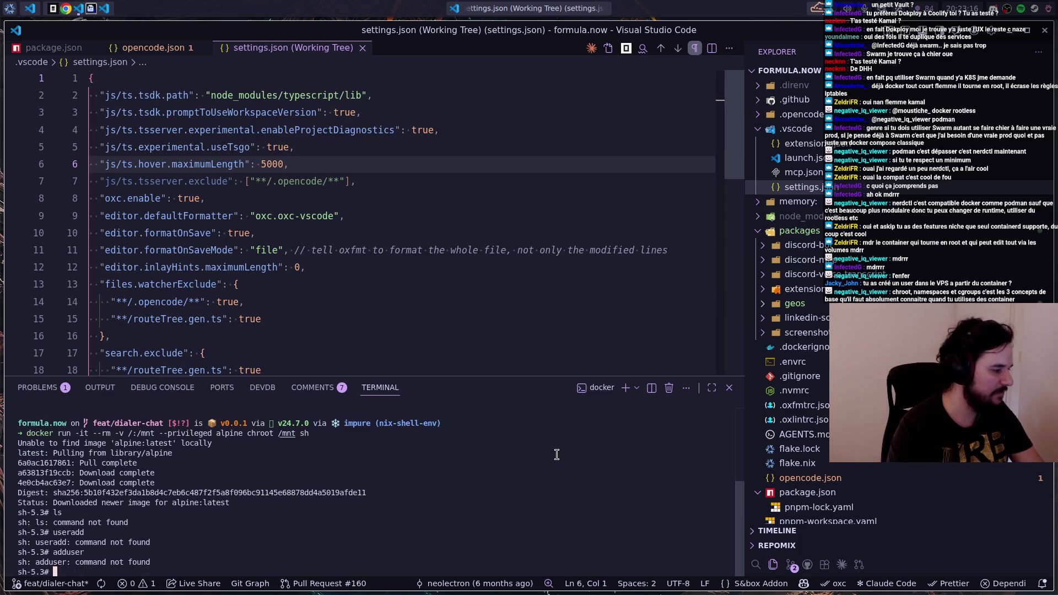
{"action": "type", "text": "echo"}
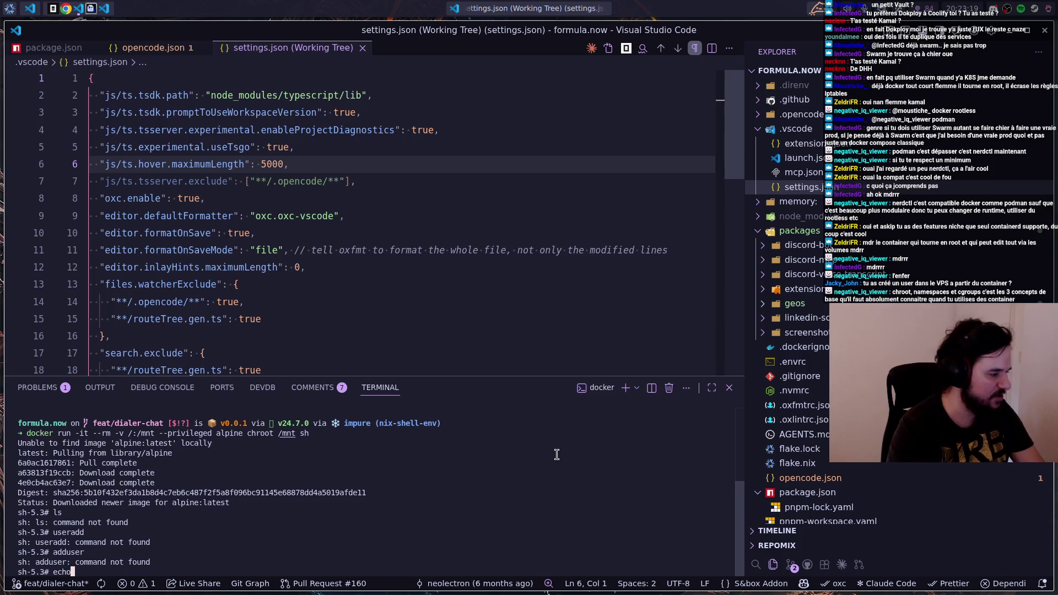
{"action": "key", "text": "Return"}
{"action": "type", "text": "echo $PATH"}
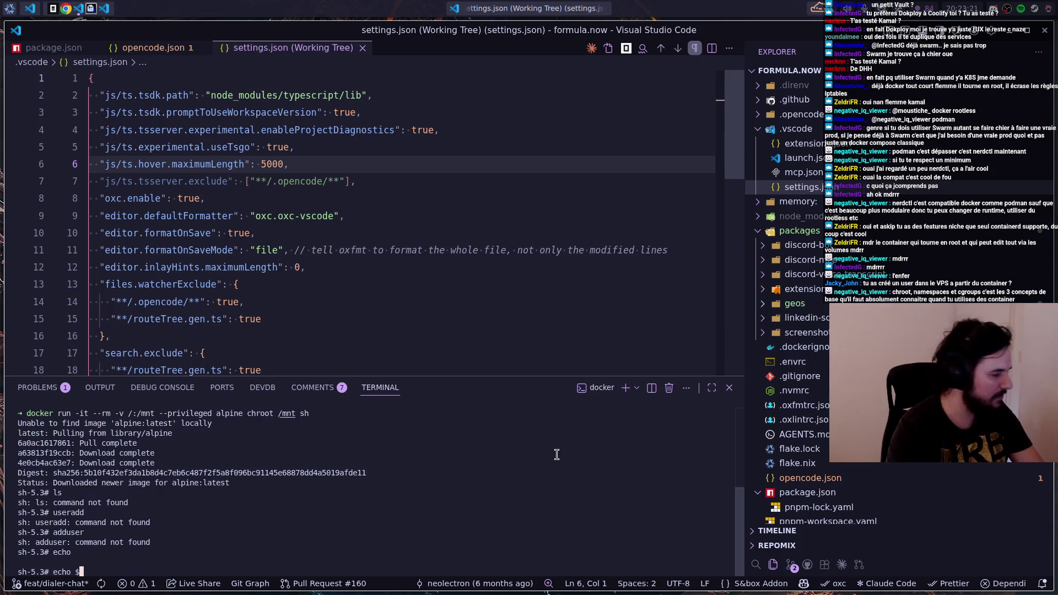
{"action": "key", "text": "Return"}
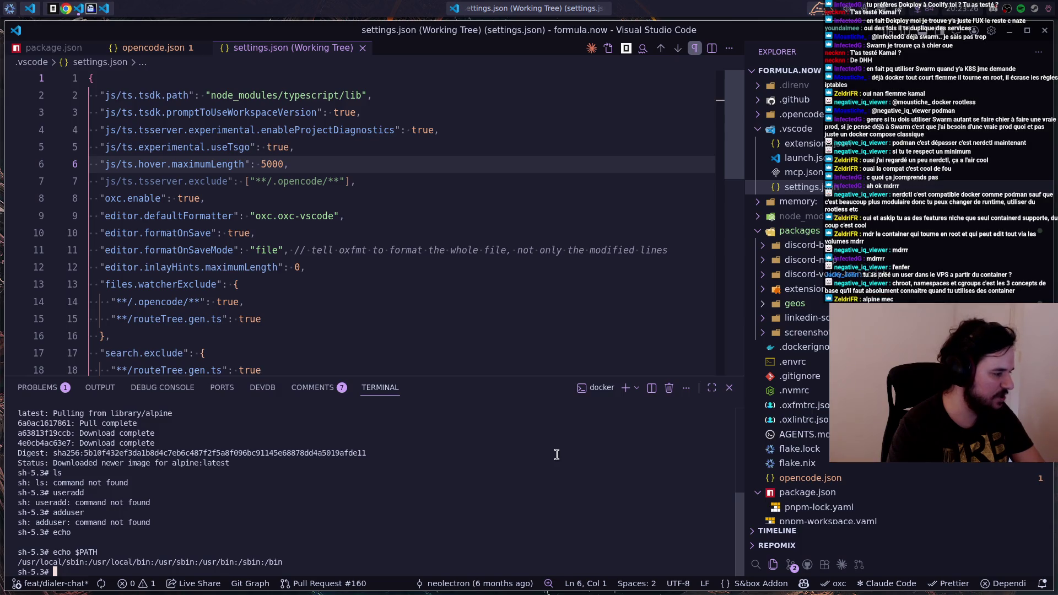
List the shell's available commands with Tab, then exit to zsh and clear the terminal.
{"action": "key", "text": "Tab"}
{"action": "key", "text": "Tab"}
{"action": "key", "text": "Tab"}
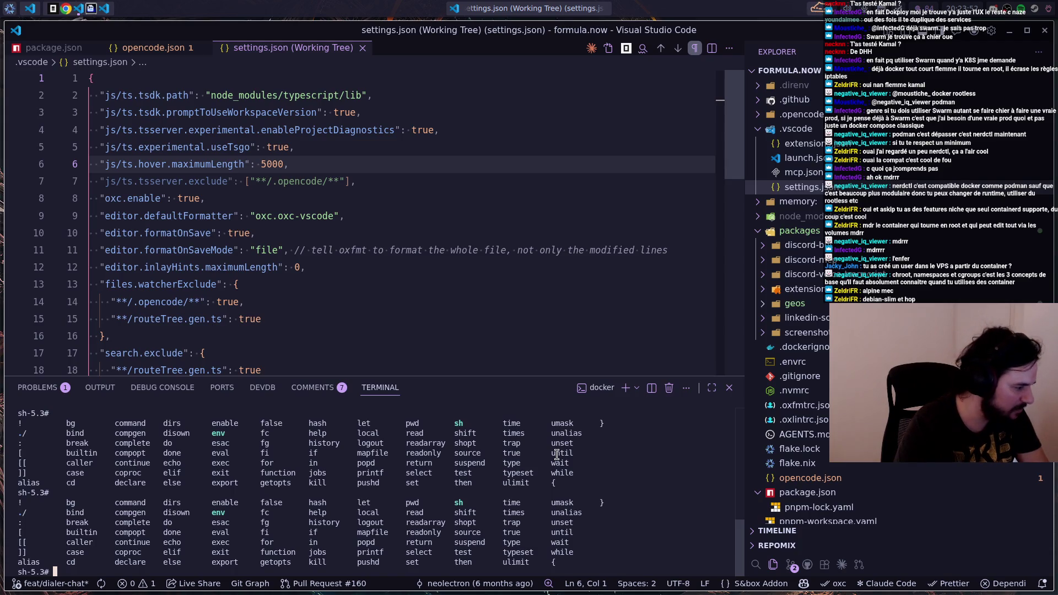
{"action": "type", "text": "exit"}
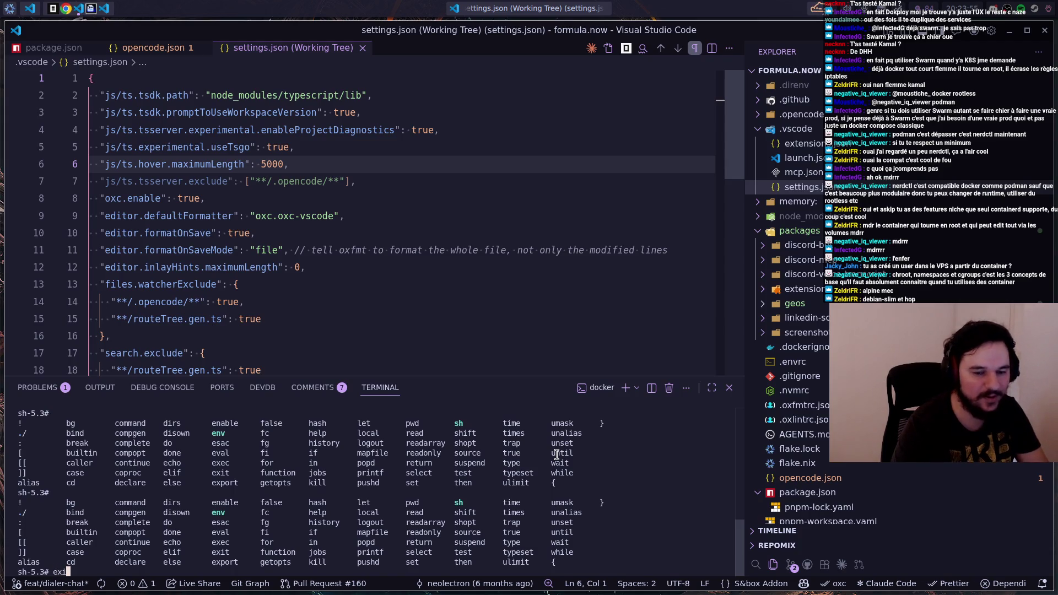
{"action": "key", "text": "Return"}
{"action": "key", "text": "ctrl+l"}
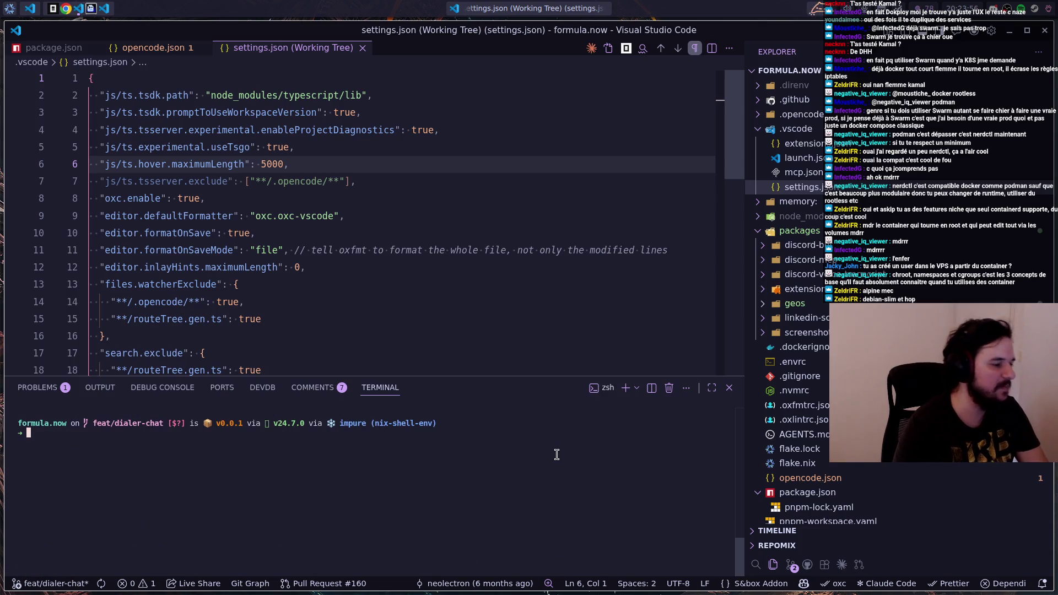
{"action": "key", "text": "alt+Tab"}
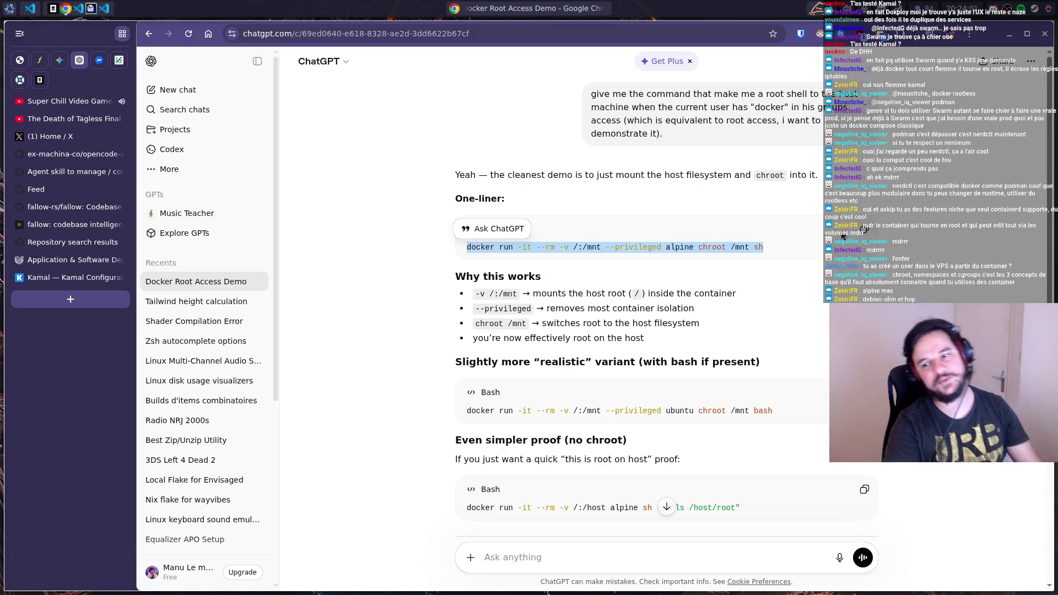
{"action": "left_click", "coordinate": [752, 247]}
{"action": "triple_click", "coordinate": [764, 245]}
{"action": "left_click", "coordinate": [804, 248]}
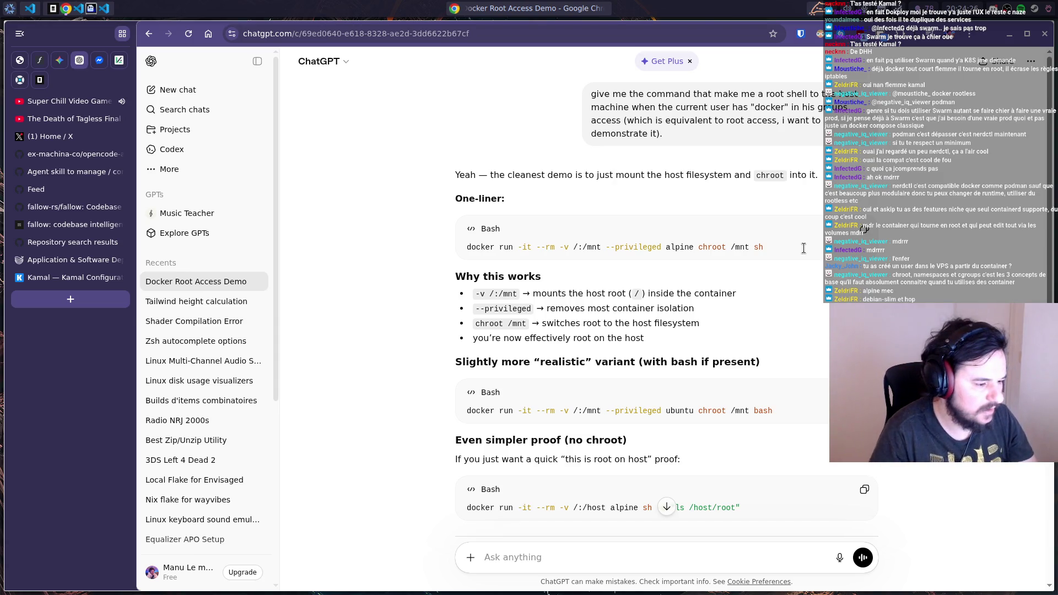
{"action": "scroll", "coordinate": [623, 313], "scroll_direction": "down", "scroll_amount": 4}
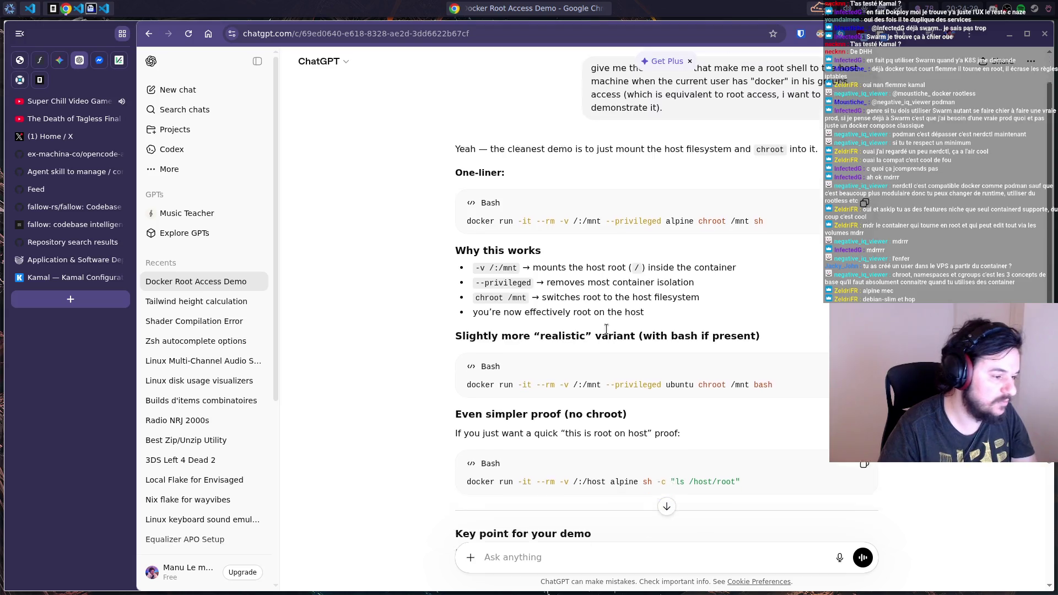
{"action": "triple_click", "coordinate": [657, 309]}
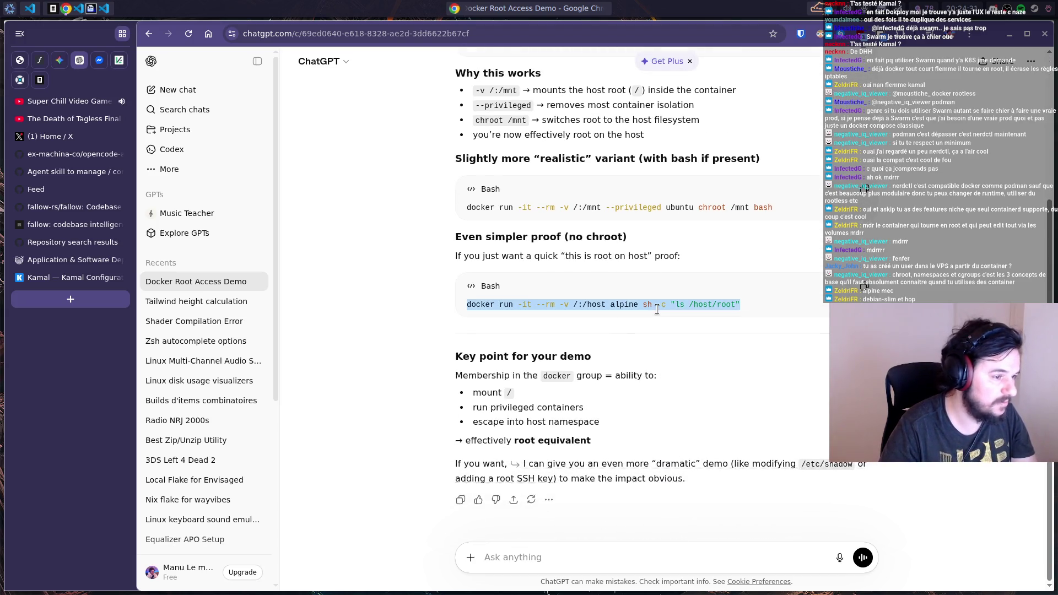
{"action": "left_click", "coordinate": [657, 309]}
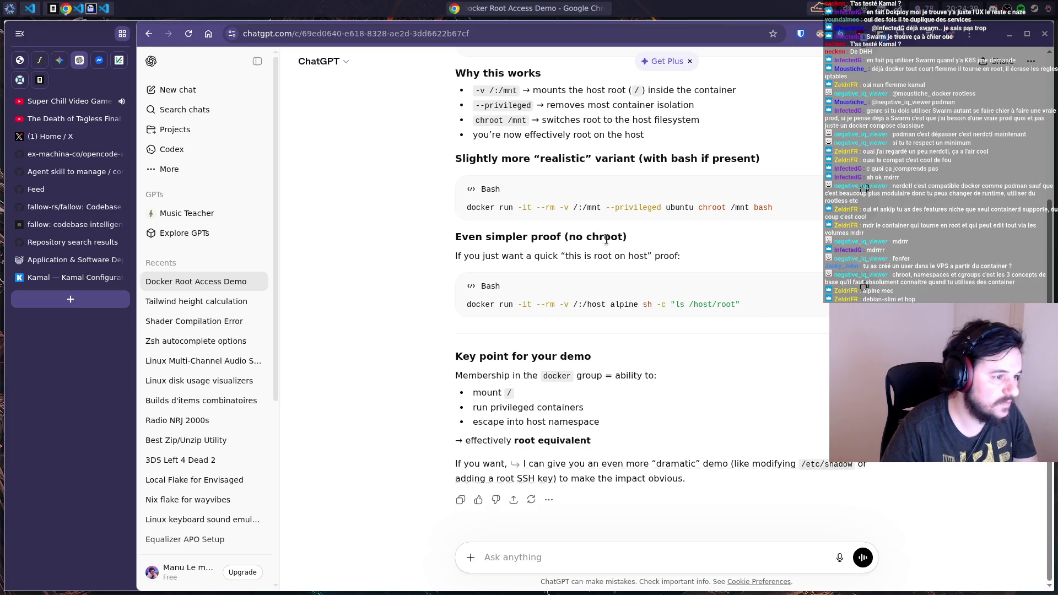
{"action": "left_click_drag", "start_coordinate": [526, 256], "coordinate": [455, 256]}
{"action": "left_click_drag", "start_coordinate": [693, 253], "coordinate": [685, 259]}
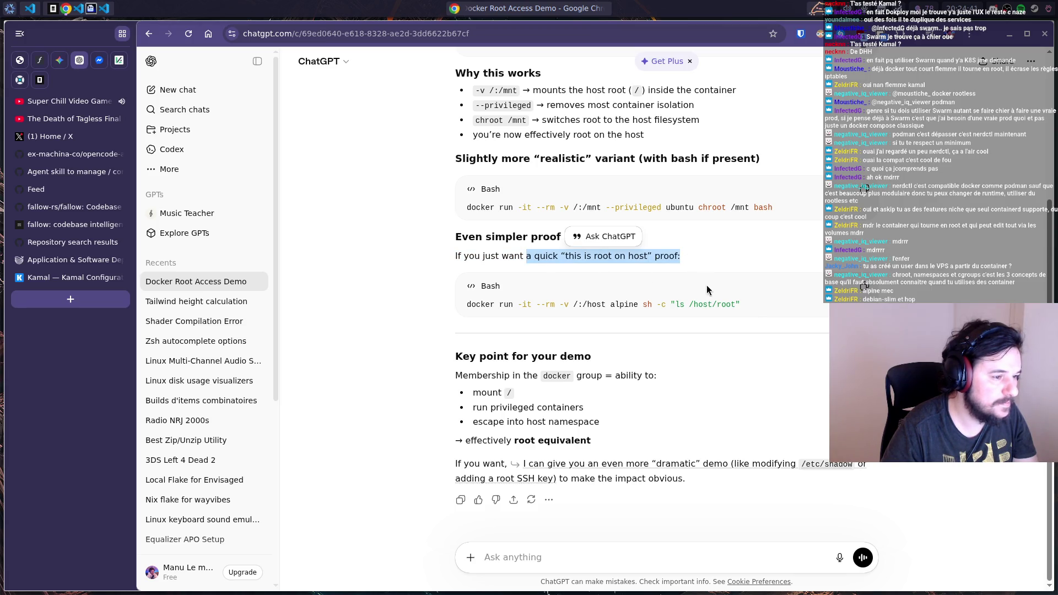
{"action": "left_click", "coordinate": [663, 313]}
{"action": "left_click_drag", "start_coordinate": [742, 306], "coordinate": [445, 307]}
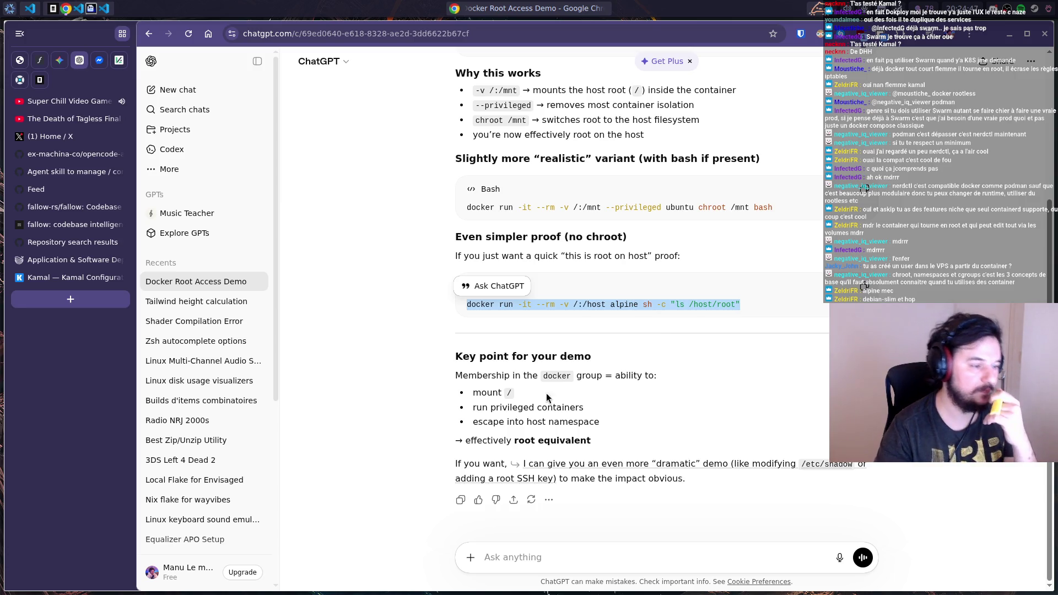
{"action": "triple_click", "coordinate": [524, 408]}
{"action": "triple_click", "coordinate": [545, 418]}
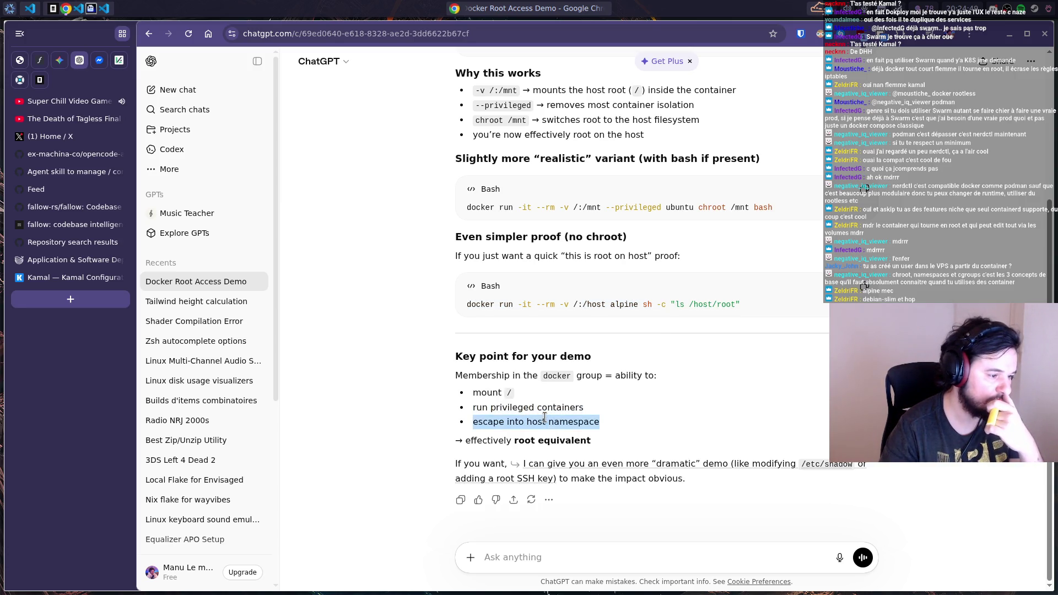
{"action": "triple_click", "coordinate": [566, 440]}
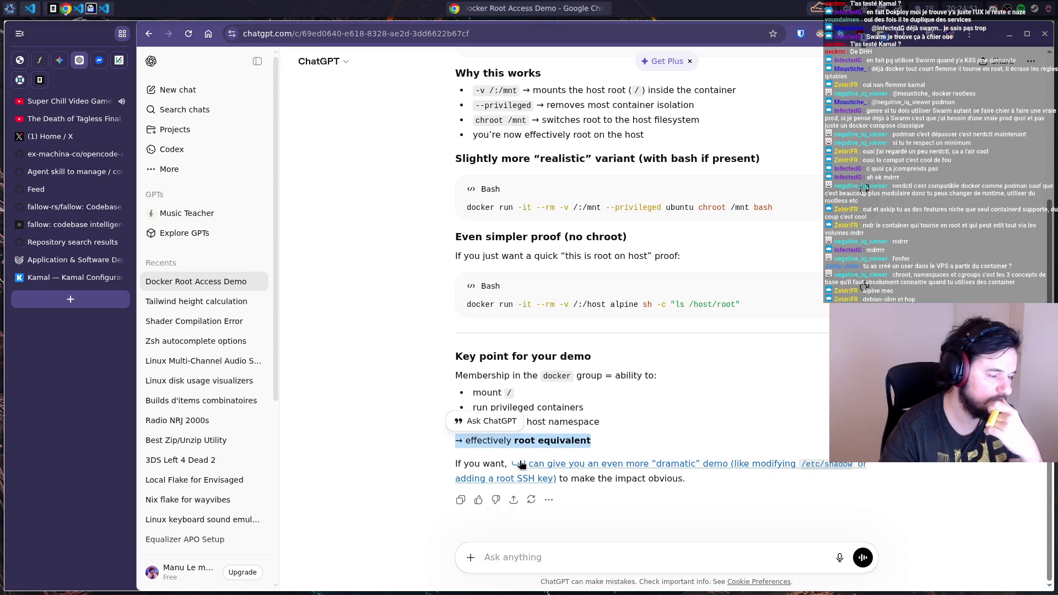
{"action": "triple_click", "coordinate": [660, 479]}
{"action": "left_click", "coordinate": [719, 485]}
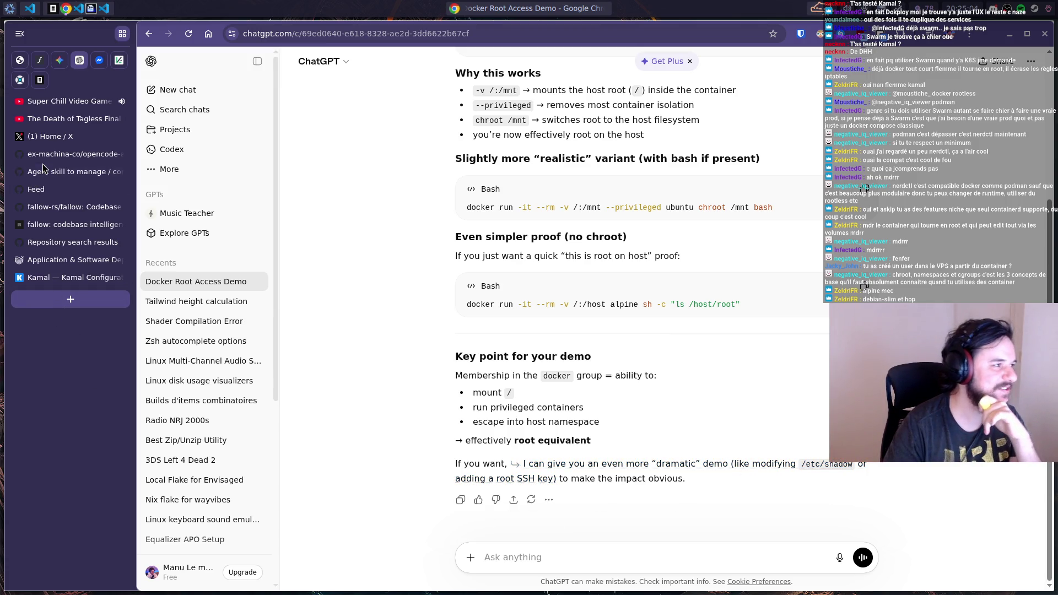
{"action": "left_click", "coordinate": [71, 277]}
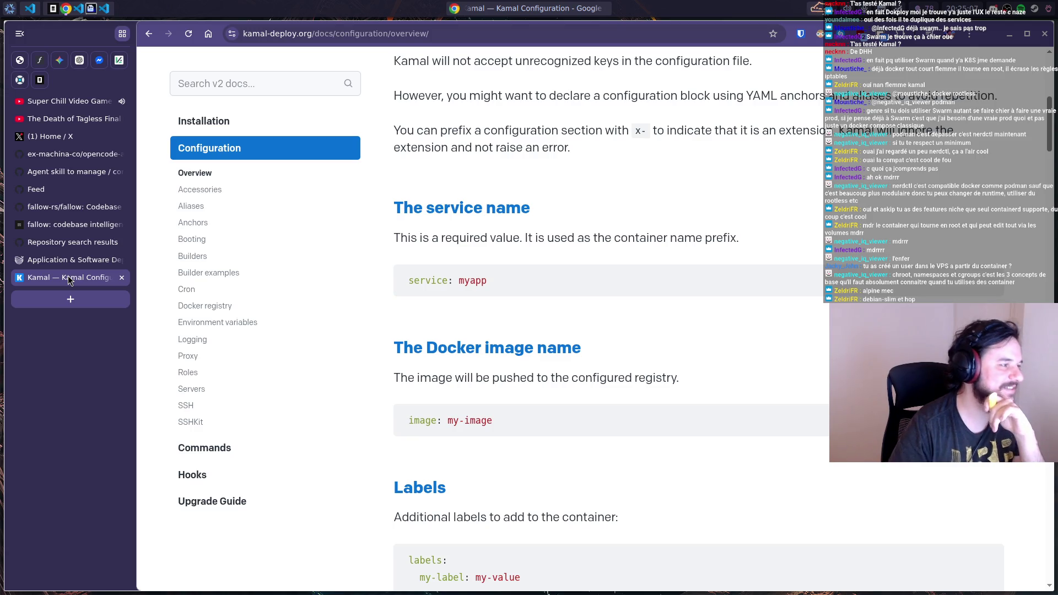
Close the Kamal and Dokploy tabs, open the fallow repository, and close its duplicate and docs tabs.
{"action": "key", "text": "ctrl+w"}
{"action": "key", "text": "ctrl+w"}
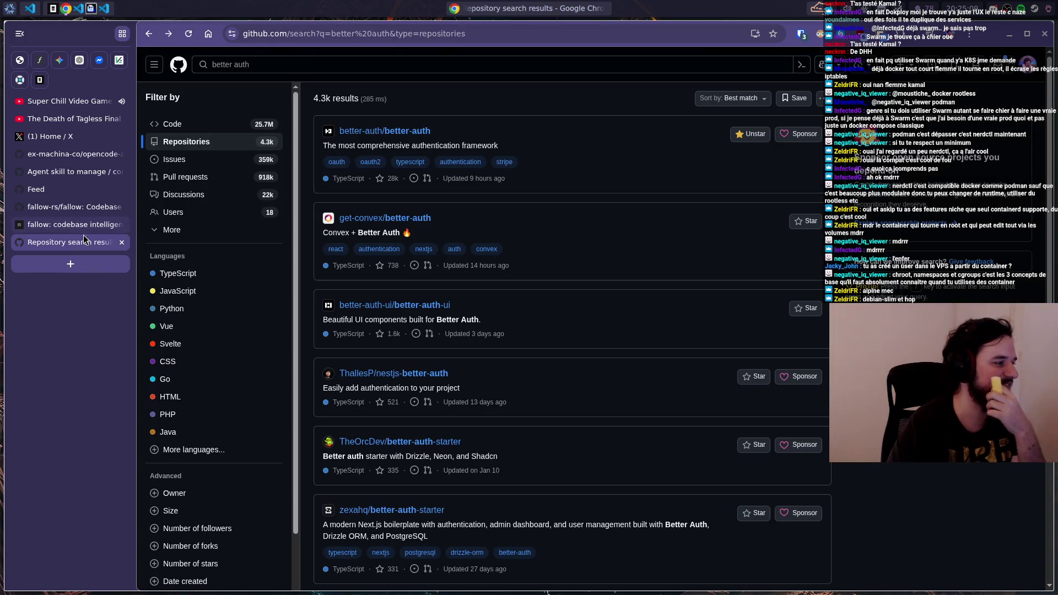
{"action": "key", "text": "ctrl+w"}
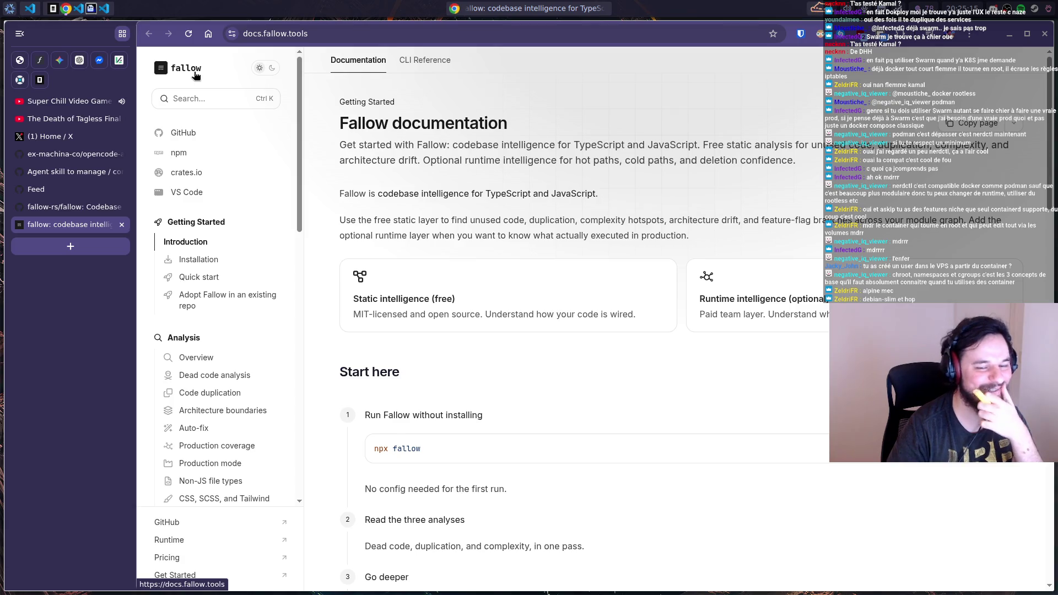
{"action": "left_click", "coordinate": [184, 134]}
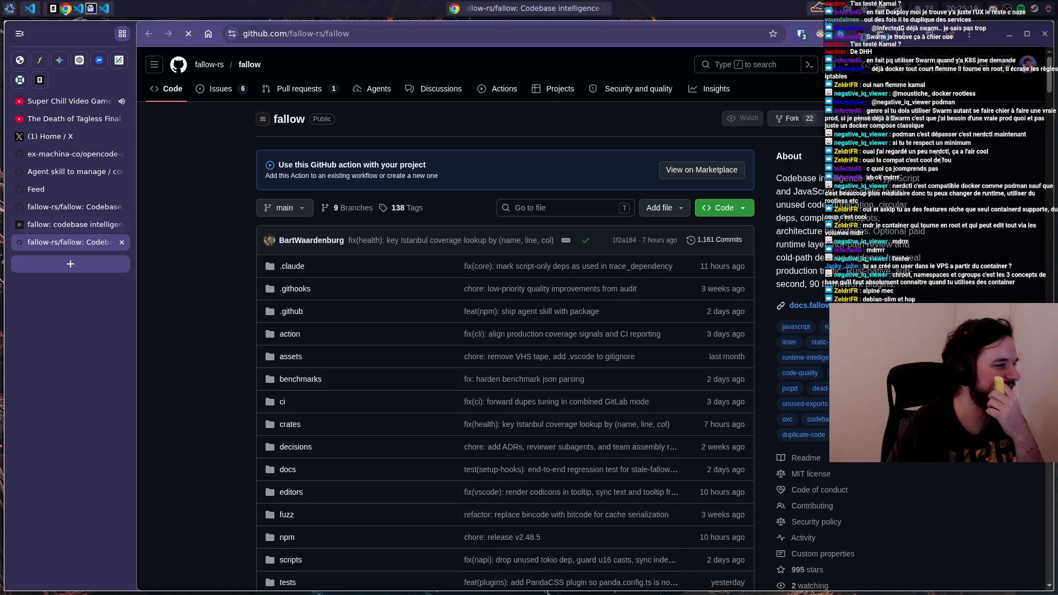
{"action": "key", "text": "ctrl+w"}
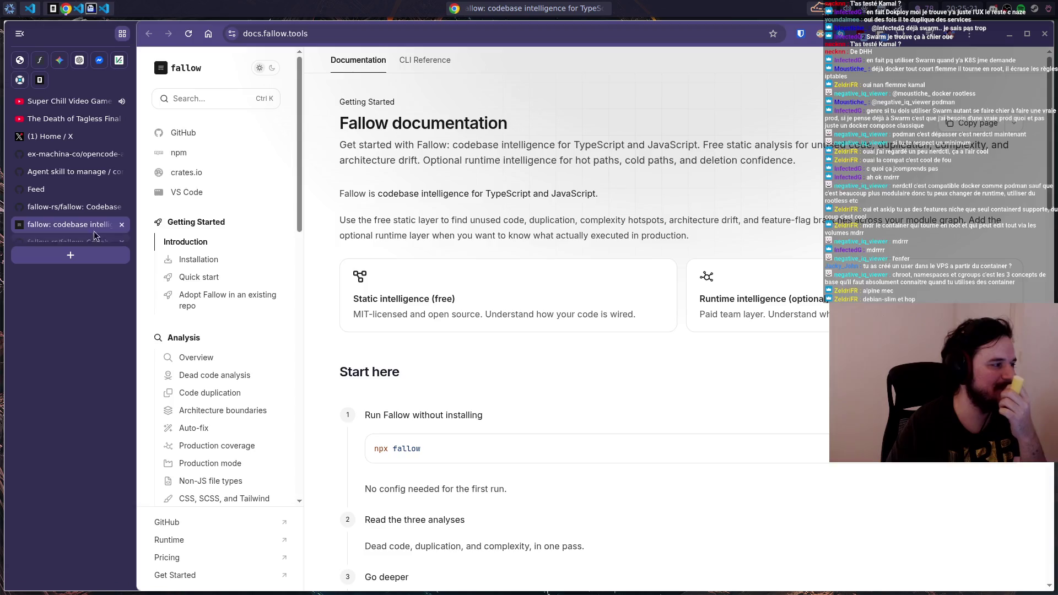
{"action": "key", "text": "ctrl+w"}
Open and dismiss the fallow repo's star lists unchanged, then close that repository tab.
{"action": "scroll", "coordinate": [461, 248], "scroll_direction": "up", "scroll_amount": 20}
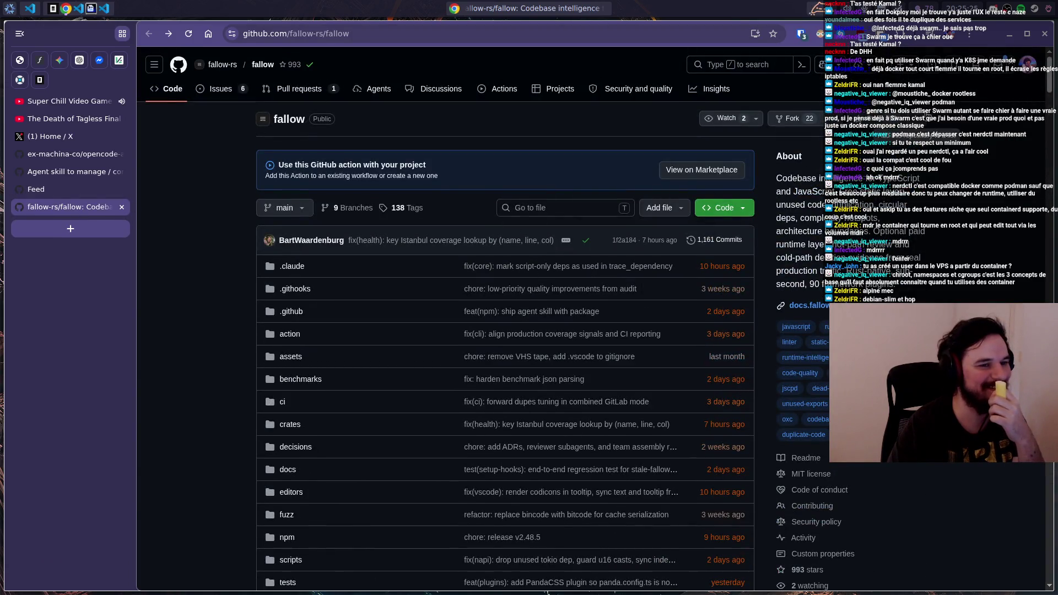
{"action": "left_click", "coordinate": [911, 118]}
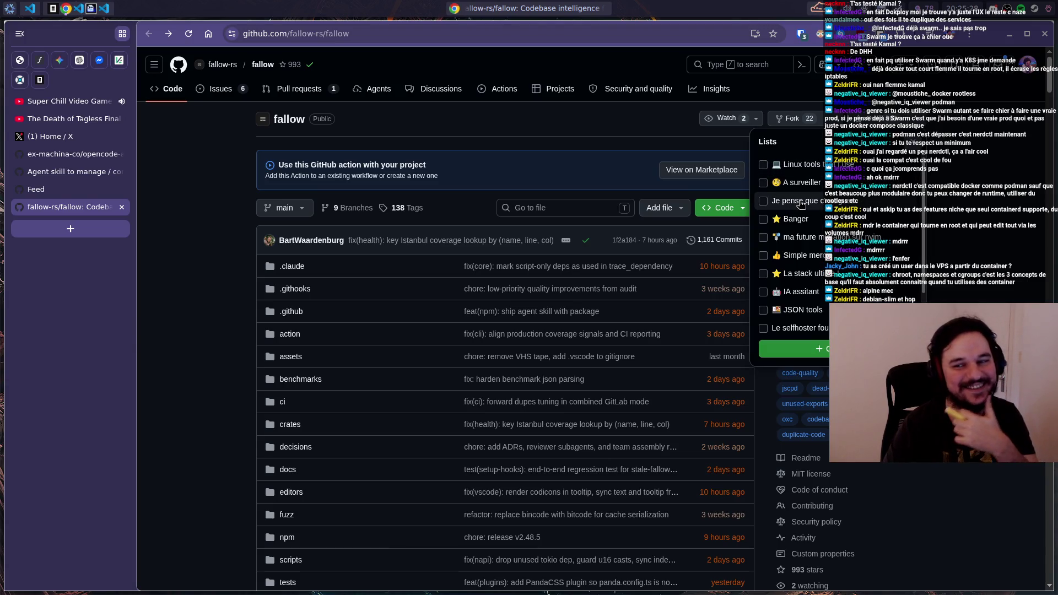
{"action": "left_click", "coordinate": [960, 190]}
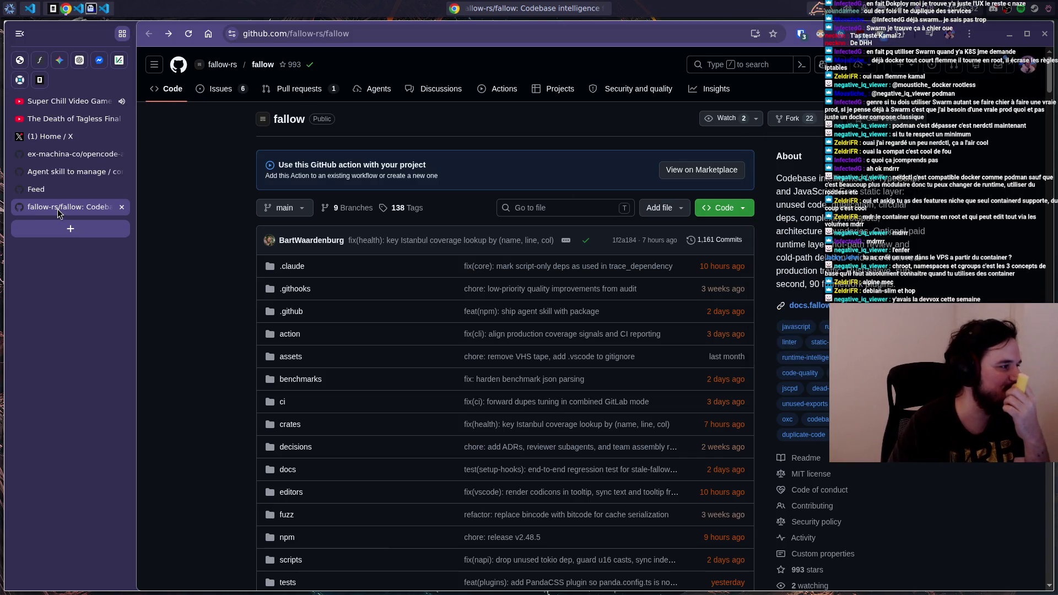
{"action": "middle_click", "coordinate": [58, 209]}
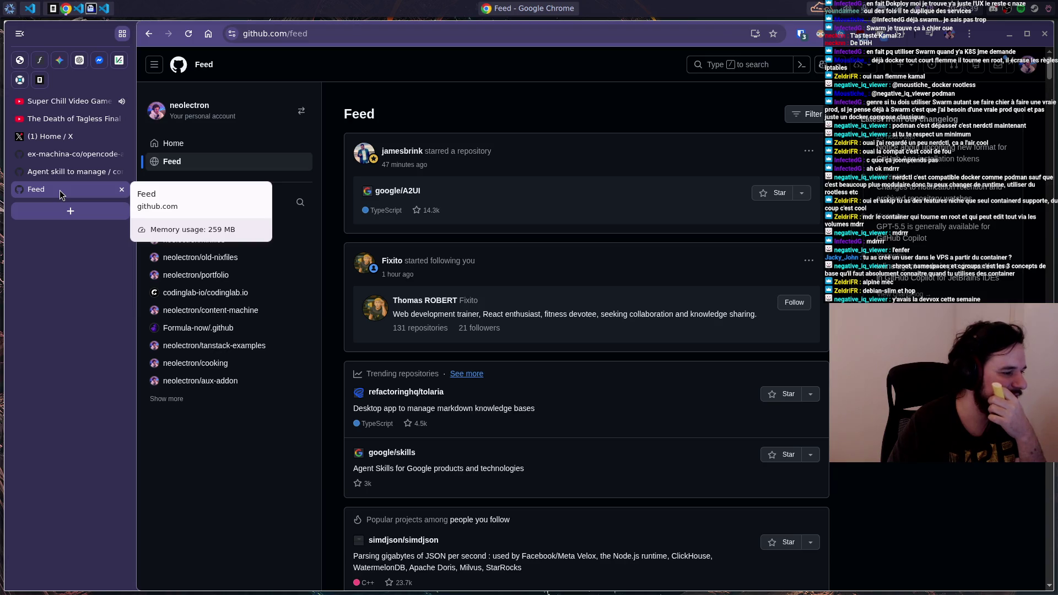
Open the developer's State machines starred list and highlight its 220-repository count.
{"action": "scroll", "coordinate": [180, 248], "scroll_direction": "down", "scroll_amount": 5}
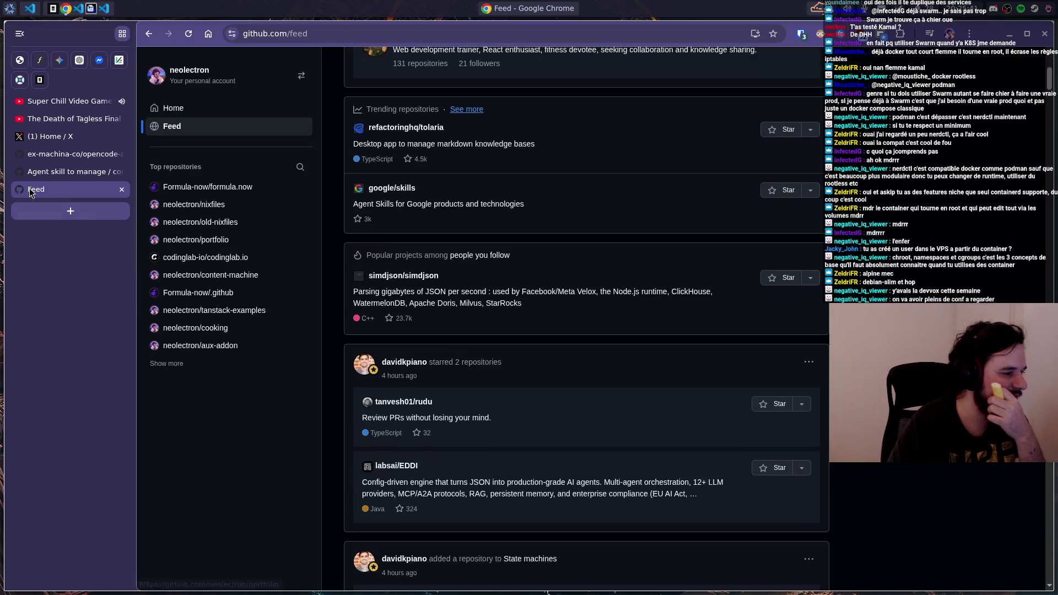
{"action": "scroll", "coordinate": [543, 355], "scroll_direction": "down", "scroll_amount": 1}
{"action": "scroll", "coordinate": [543, 356], "scroll_direction": "down", "scroll_amount": 5}
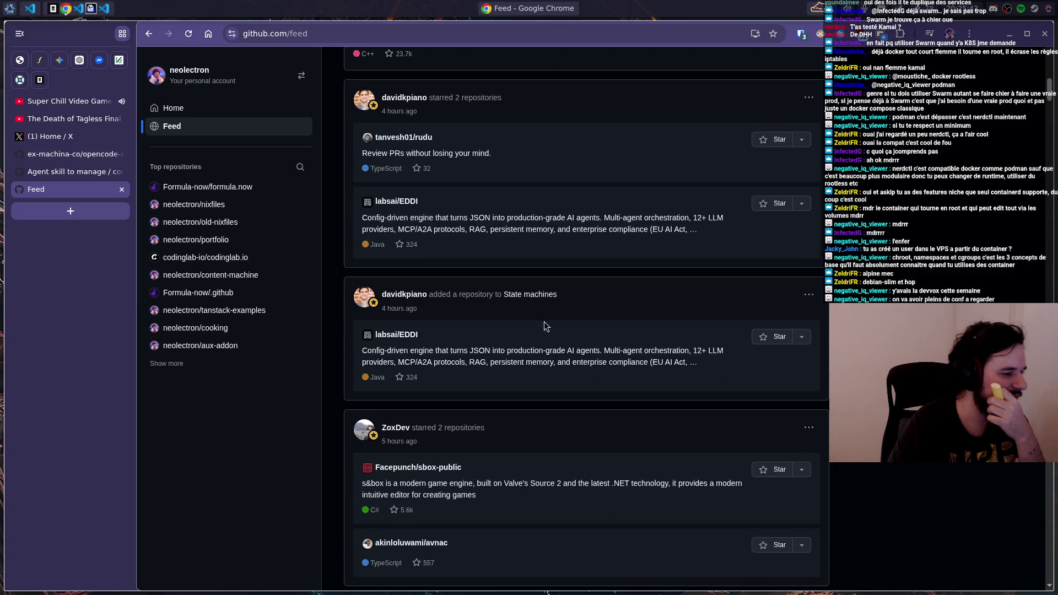
{"action": "left_click", "coordinate": [535, 298]}
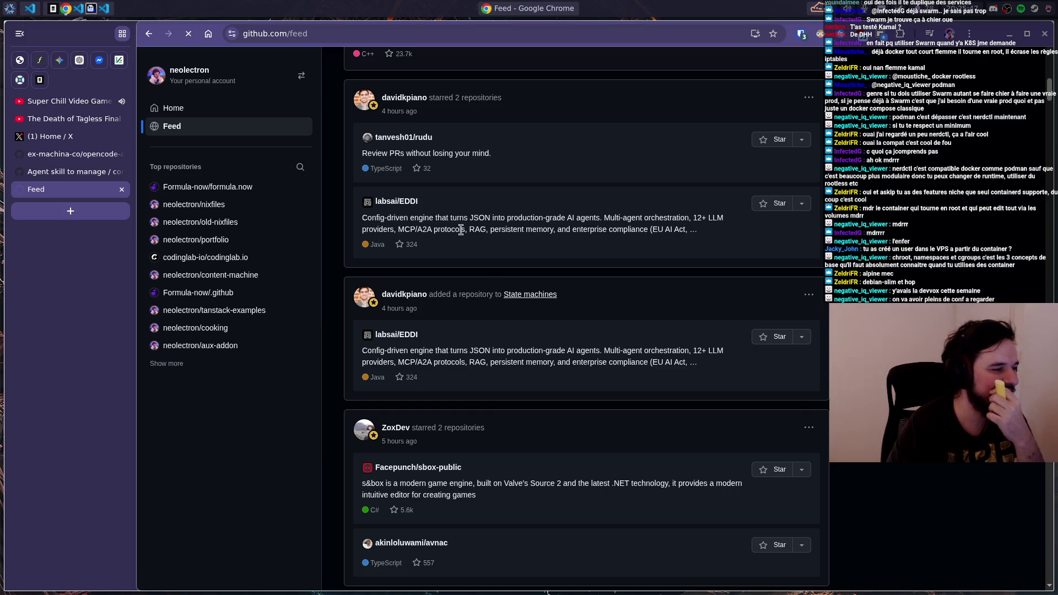
{"action": "scroll", "coordinate": [575, 237], "scroll_direction": "down", "scroll_amount": 20}
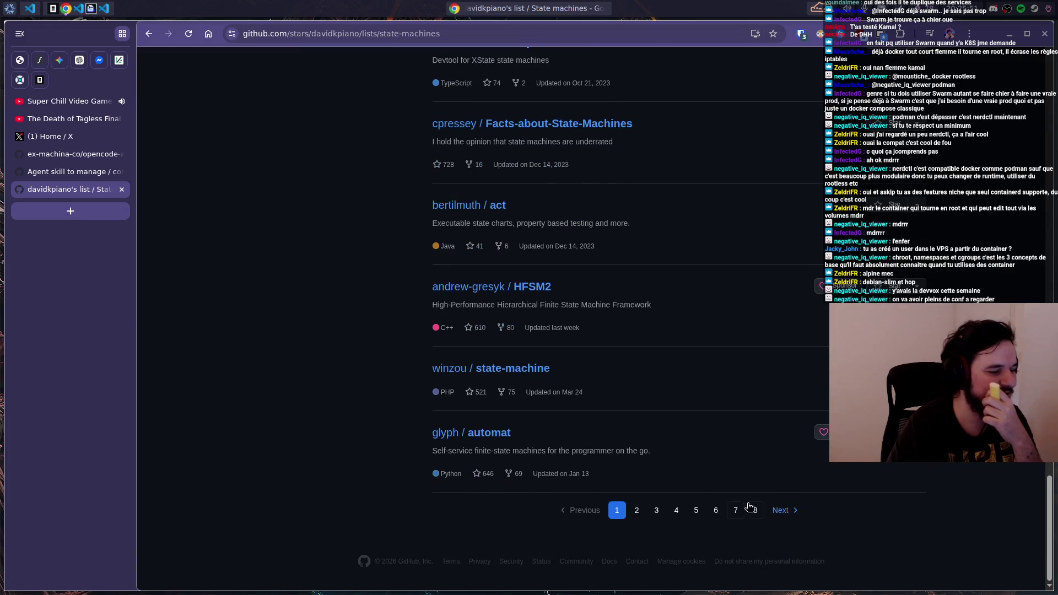
{"action": "scroll", "coordinate": [579, 380], "scroll_direction": "up", "scroll_amount": 10}
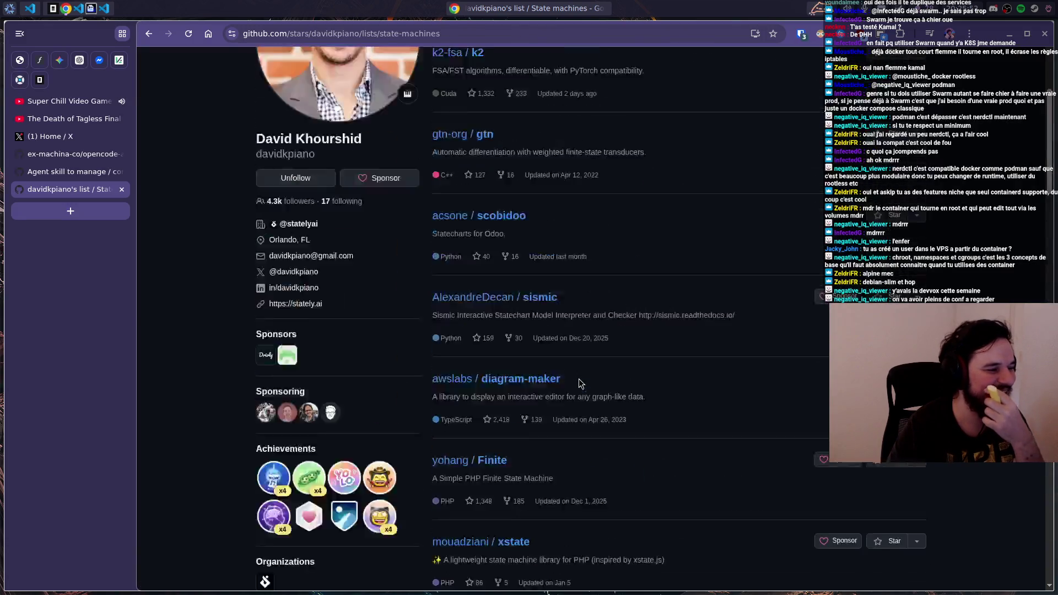
{"action": "scroll", "coordinate": [579, 379], "scroll_direction": "up", "scroll_amount": 3}
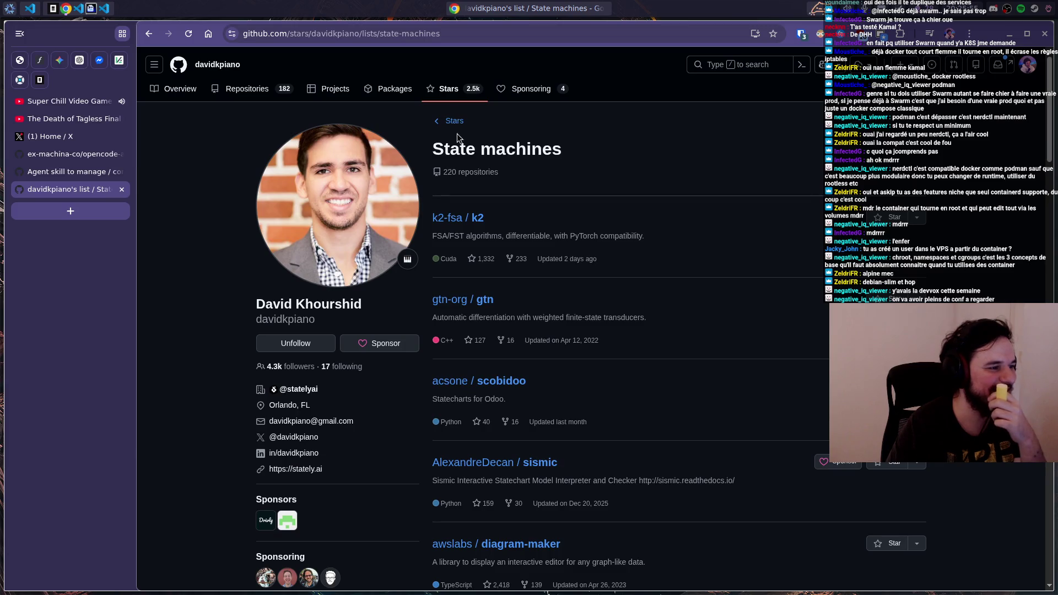
{"action": "left_click_drag", "start_coordinate": [457, 178], "coordinate": [442, 179]}
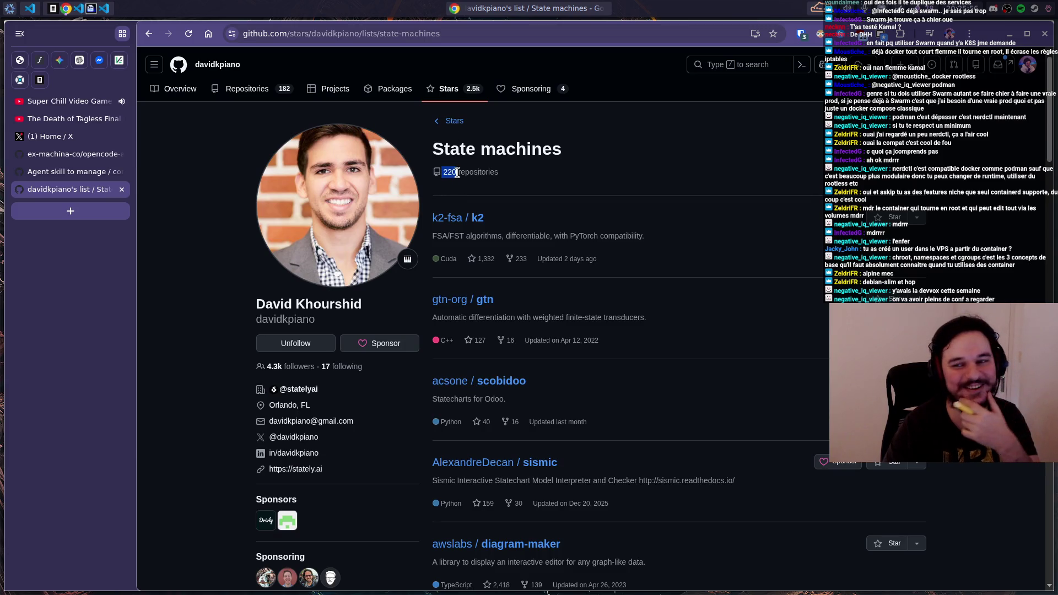
Revisit the starred repositories and State machines list, view the profile overview, then close the tab.
{"action": "left_click", "coordinate": [466, 125]}
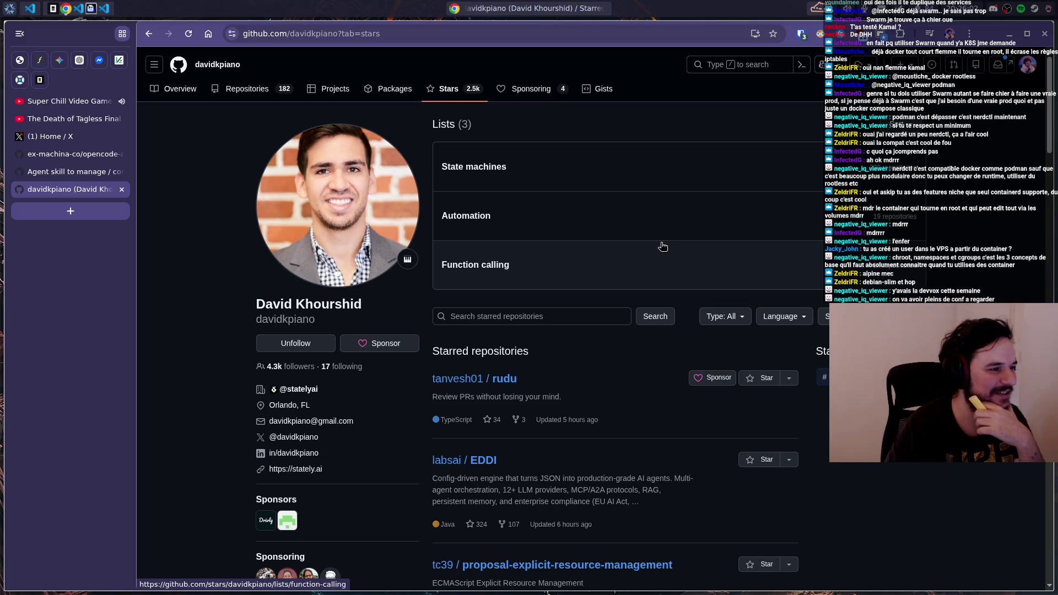
{"action": "left_click", "coordinate": [468, 164]}
{"action": "scroll", "coordinate": [676, 237], "scroll_direction": "down", "scroll_amount": 15}
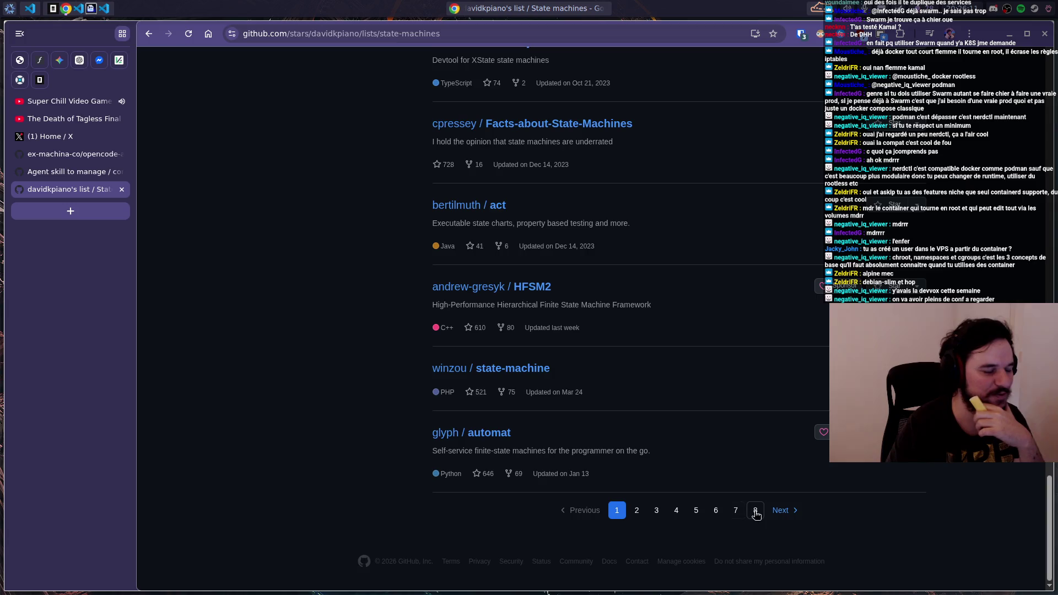
{"action": "scroll", "coordinate": [654, 361], "scroll_direction": "up", "scroll_amount": 15}
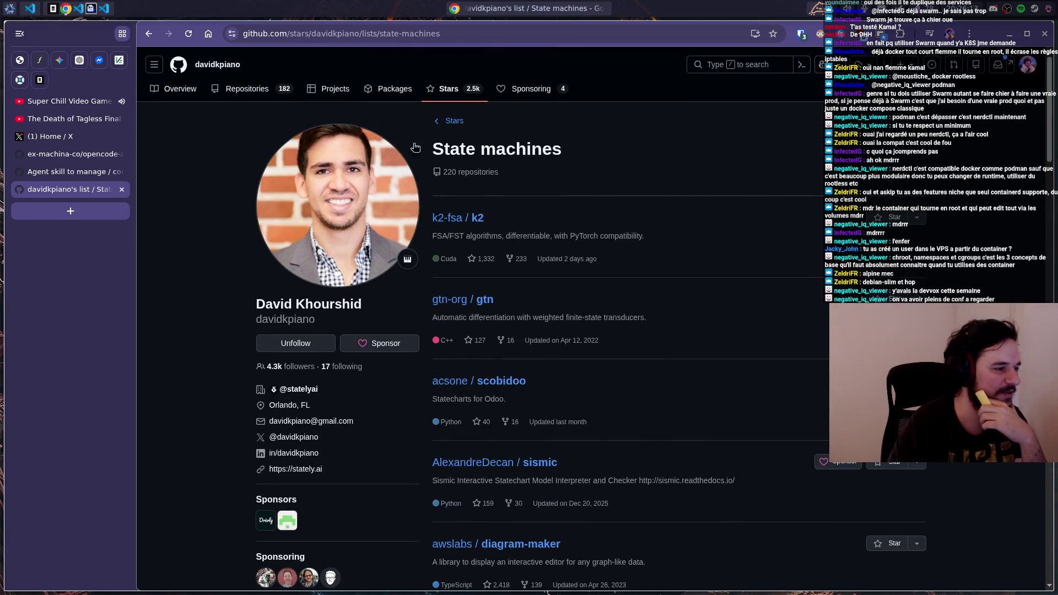
{"action": "left_click", "coordinate": [211, 67]}
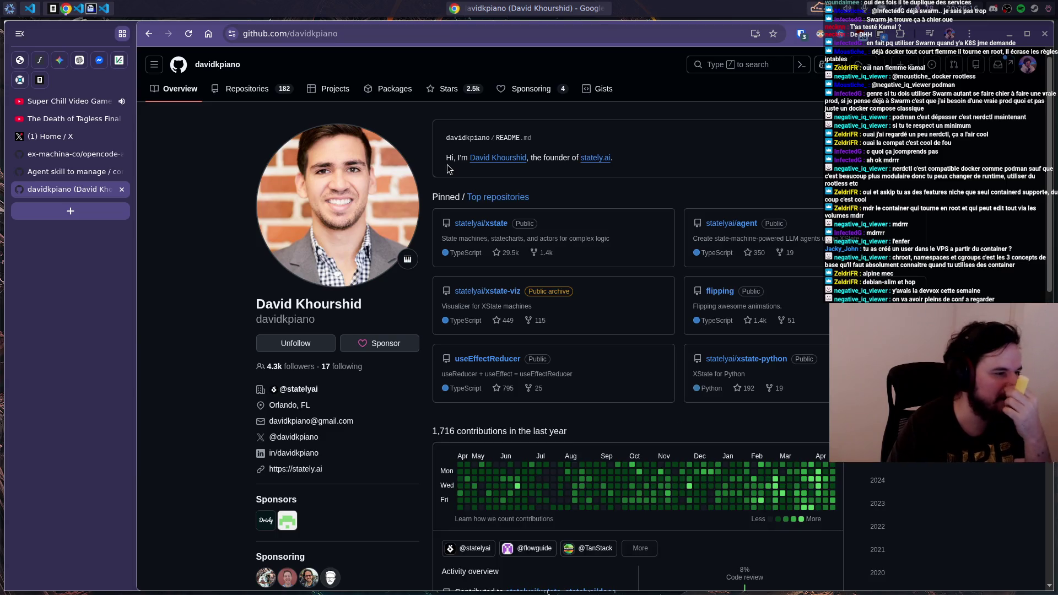
{"action": "scroll", "coordinate": [471, 368], "scroll_direction": "down", "scroll_amount": 5}
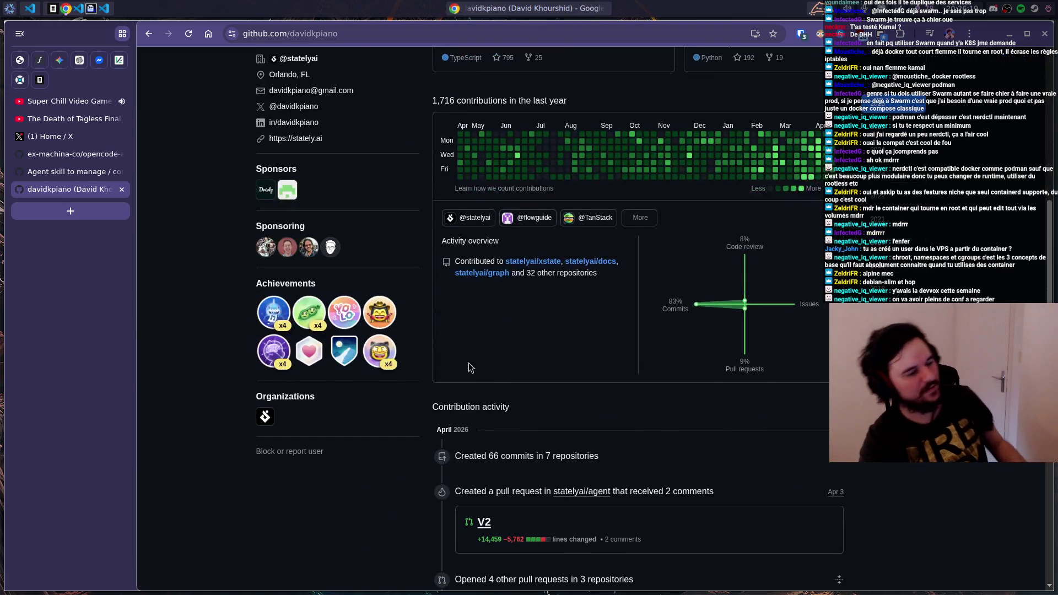
{"action": "scroll", "coordinate": [461, 293], "scroll_direction": "down", "scroll_amount": 3}
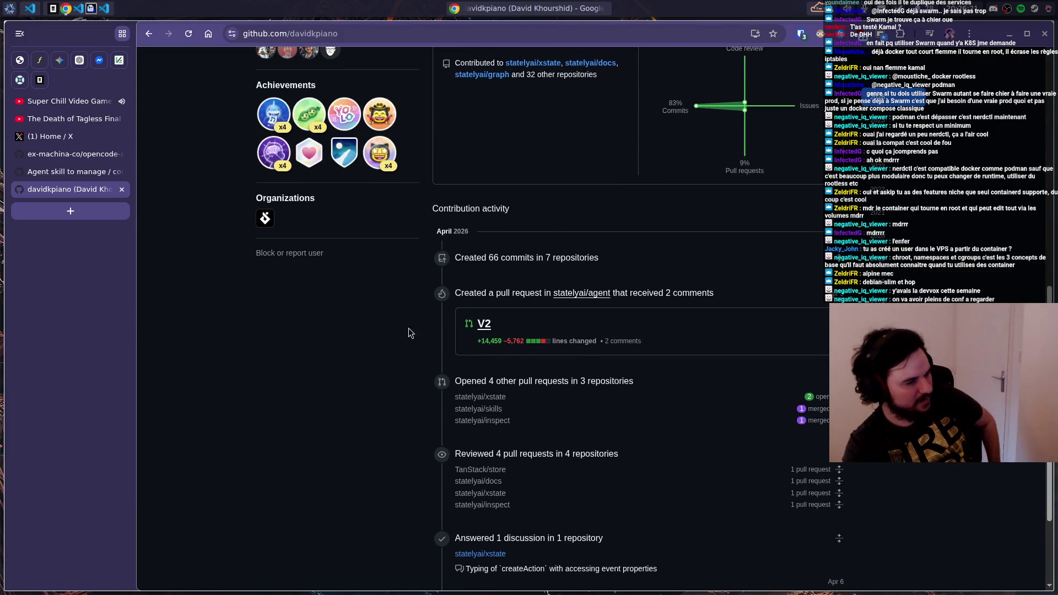
{"action": "key", "text": "ctrl+w"}
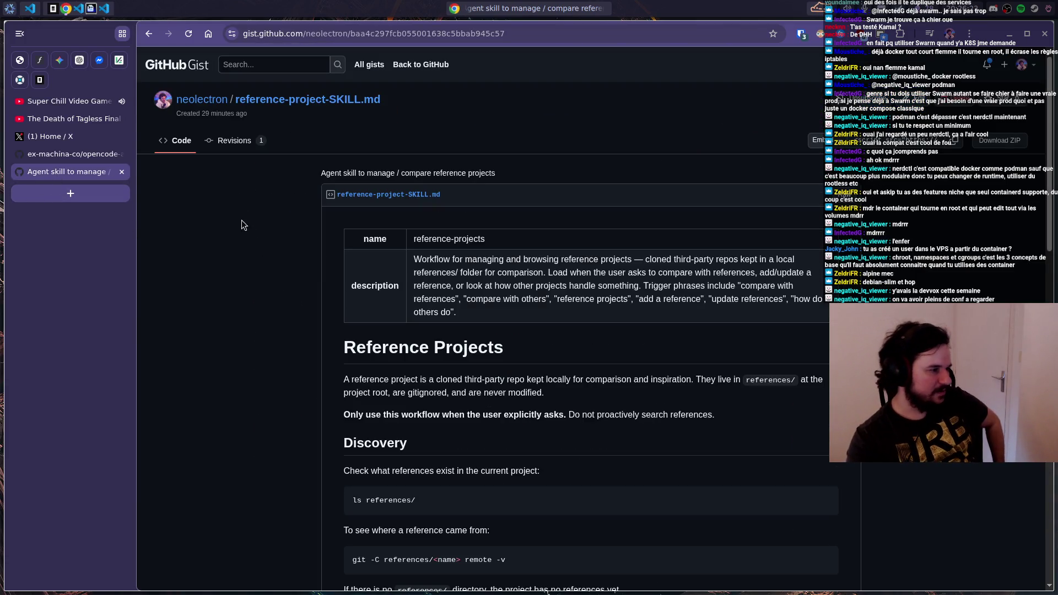
Close the new-gist tab, check X notifications, return to Home, and open a new tab.
{"action": "left_click", "coordinate": [176, 64]}
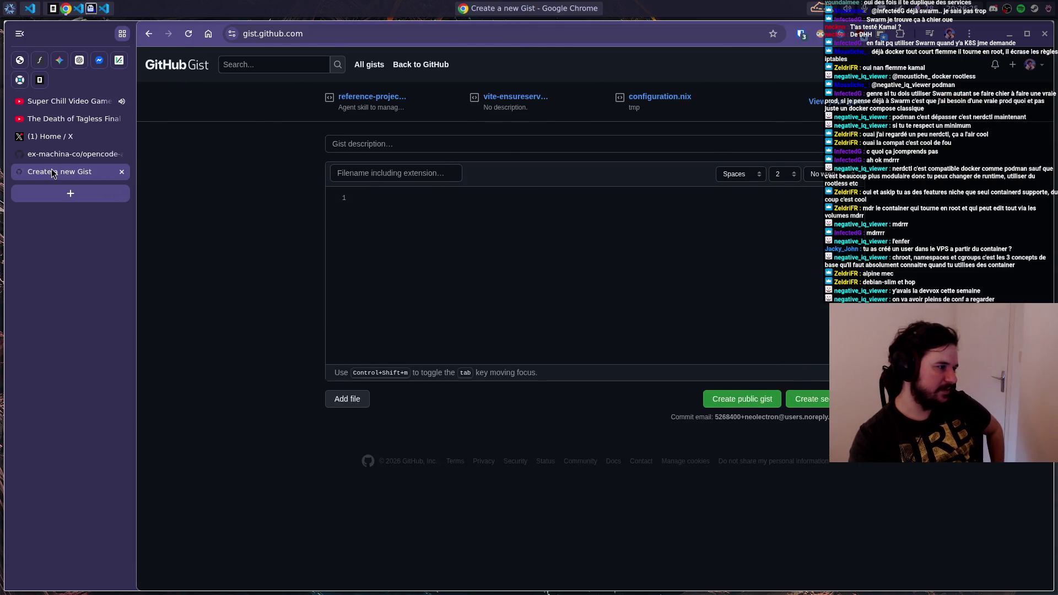
{"action": "key", "text": "ctrl+w"}
{"action": "key", "text": "ctrl+w"}
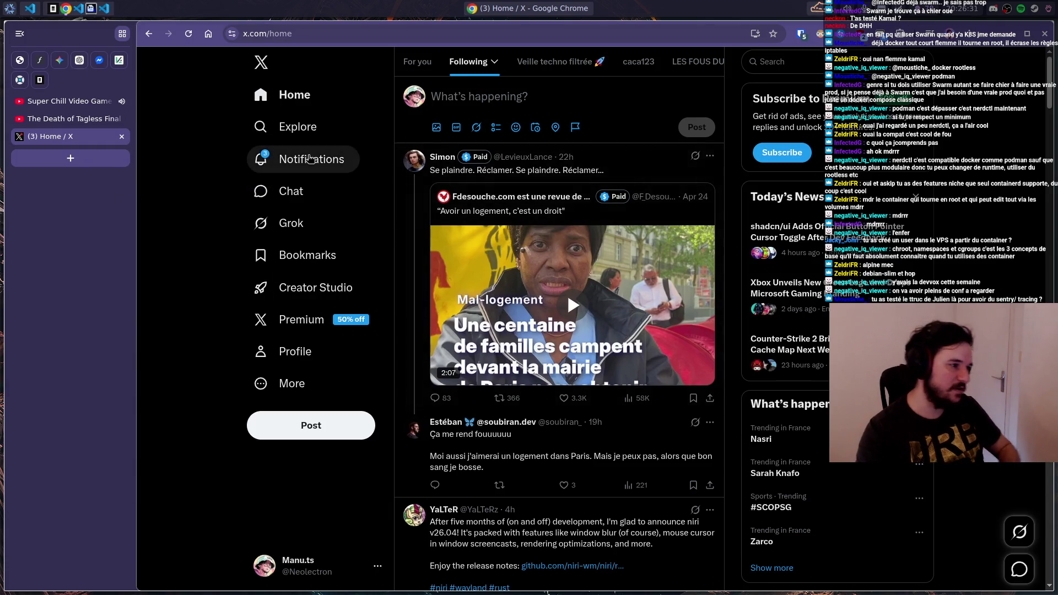
{"action": "left_click", "coordinate": [310, 160]}
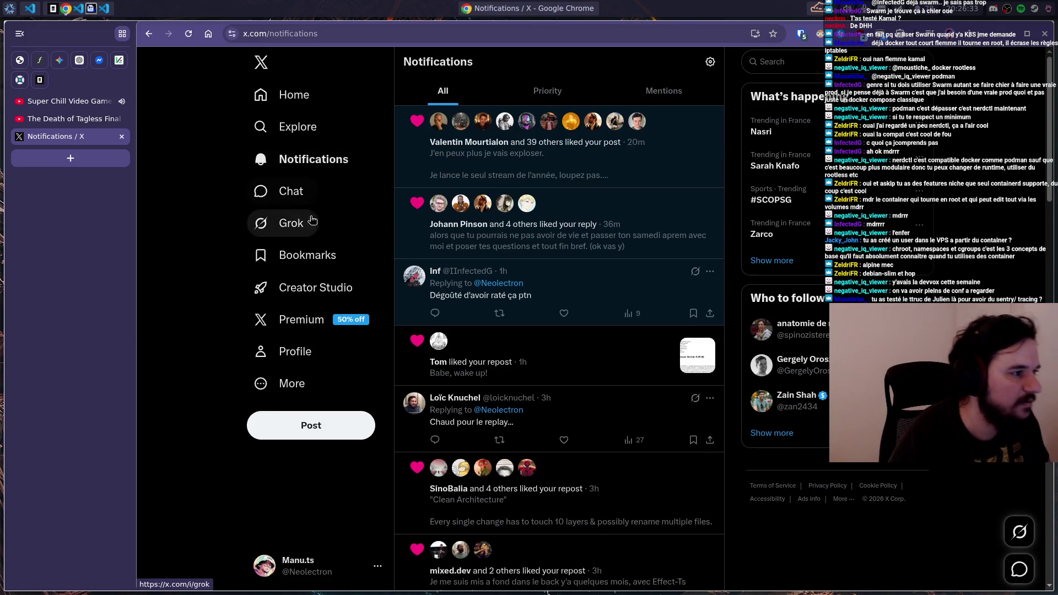
{"action": "left_click", "coordinate": [281, 95]}
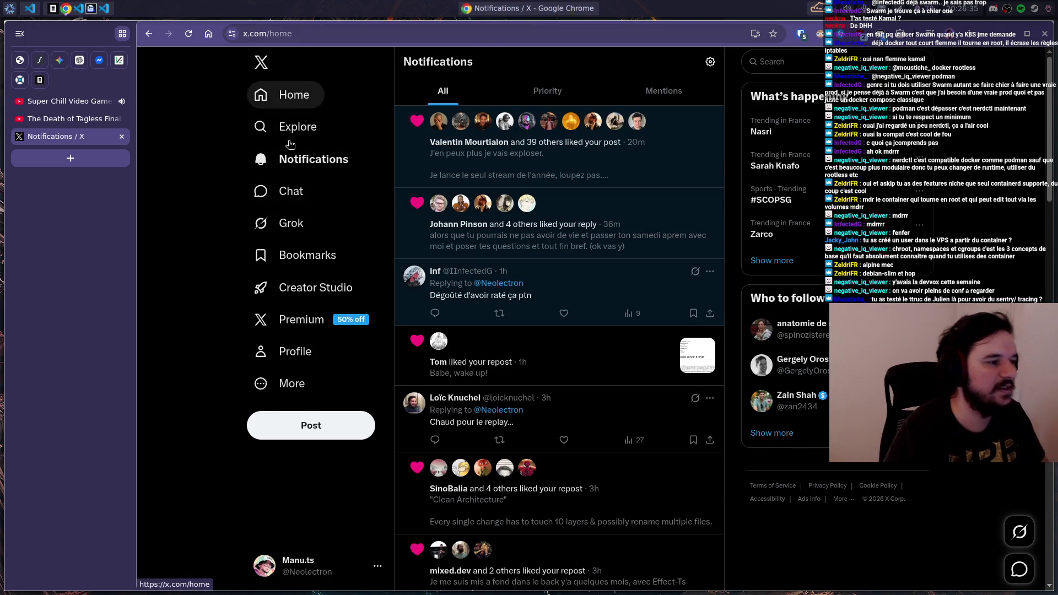
{"action": "key", "text": "ctrl+t"}
Go to monocle.sh and try signing in with GitHub, authorizing the app.
{"action": "type", "text": "monoco"}
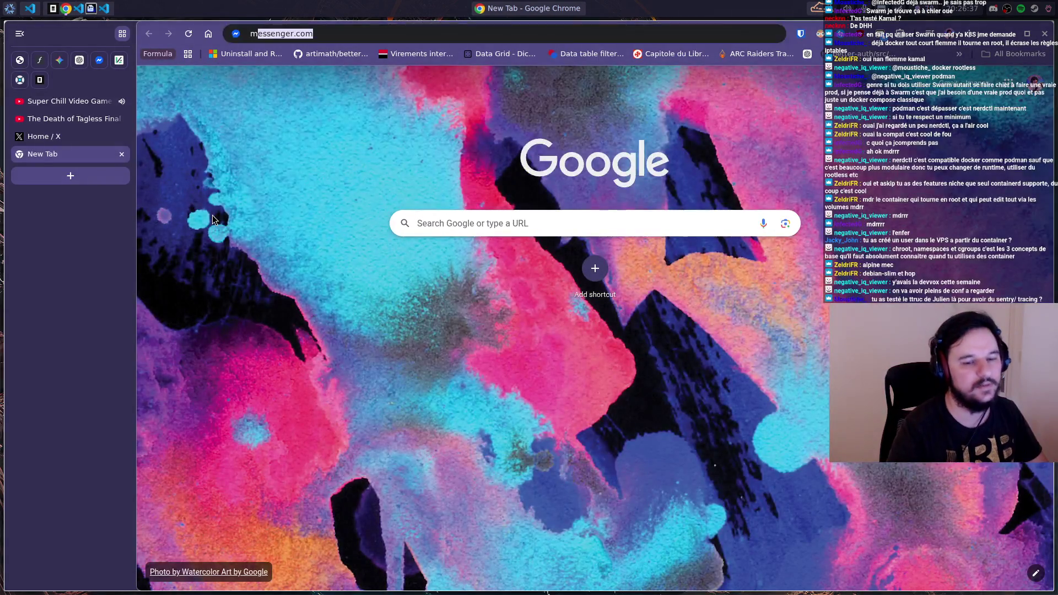
{"action": "key", "text": "BackSpace"}
{"action": "key", "text": "Return"}
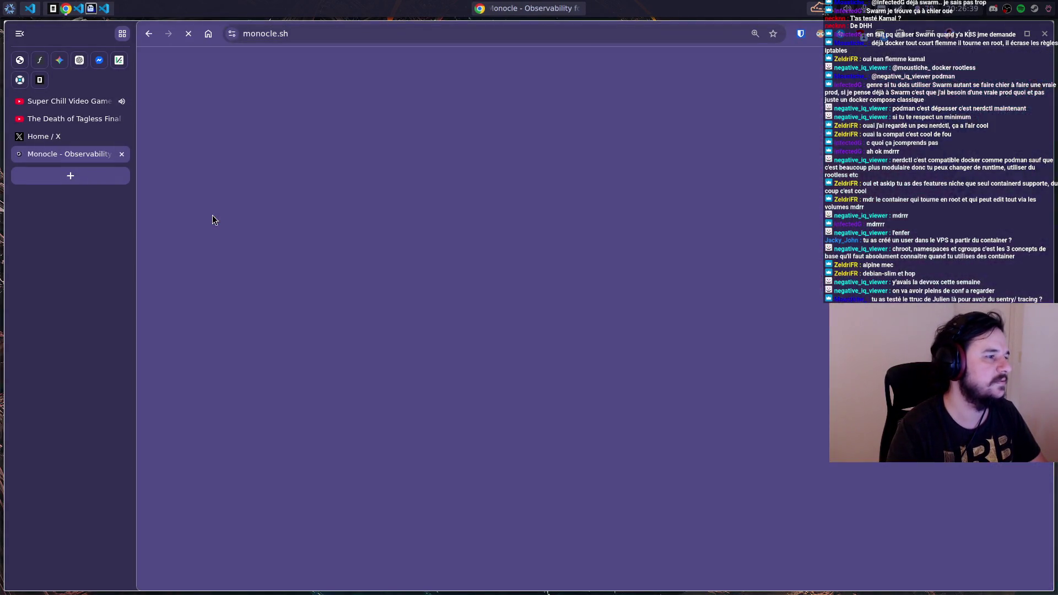
{"action": "left_click", "coordinate": [985, 81]}
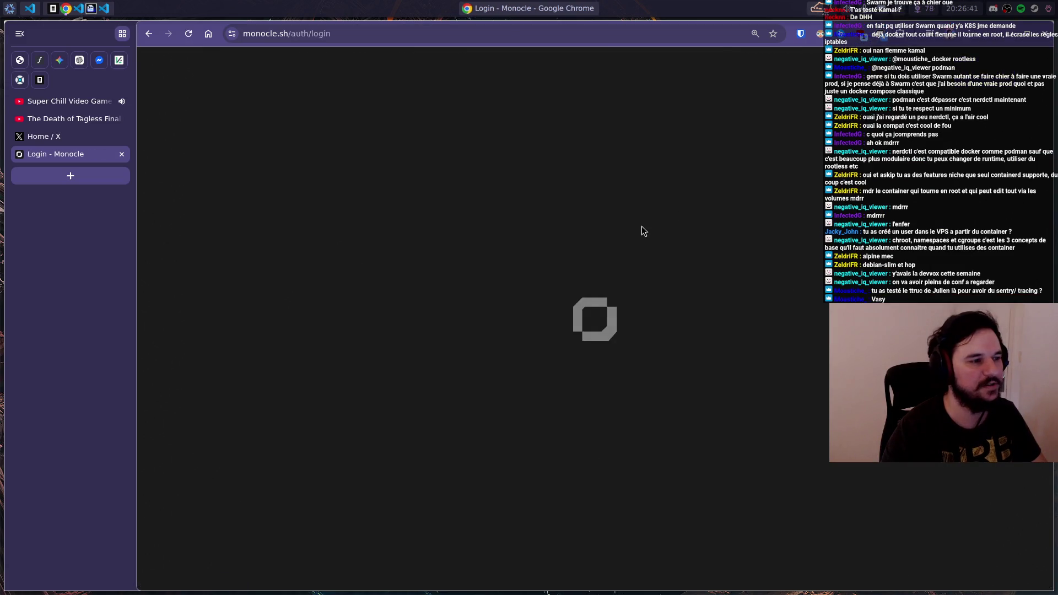
{"action": "left_click", "coordinate": [604, 165]}
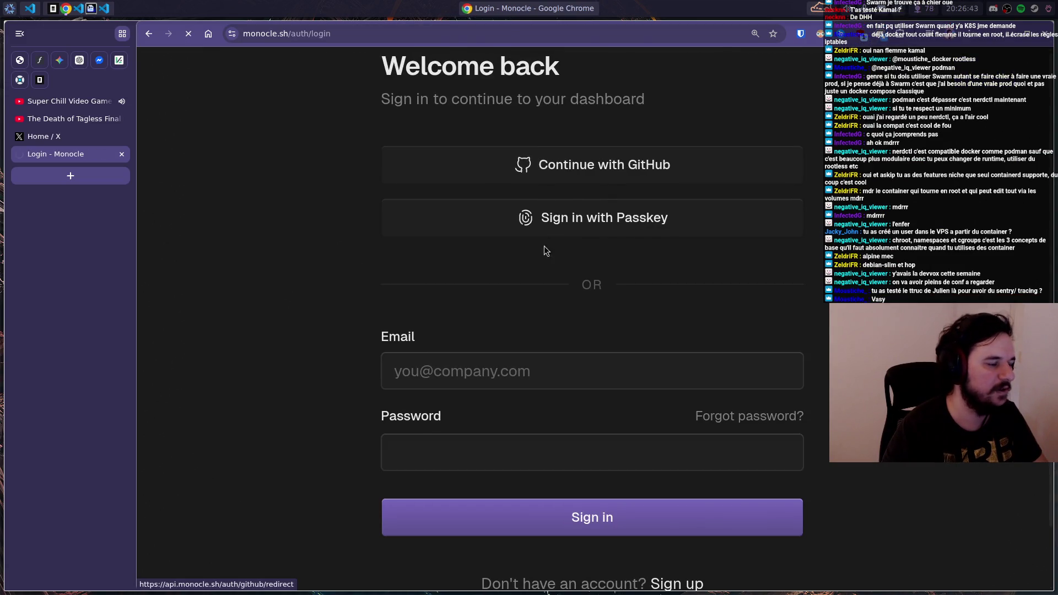
{"action": "left_click", "coordinate": [696, 292]}
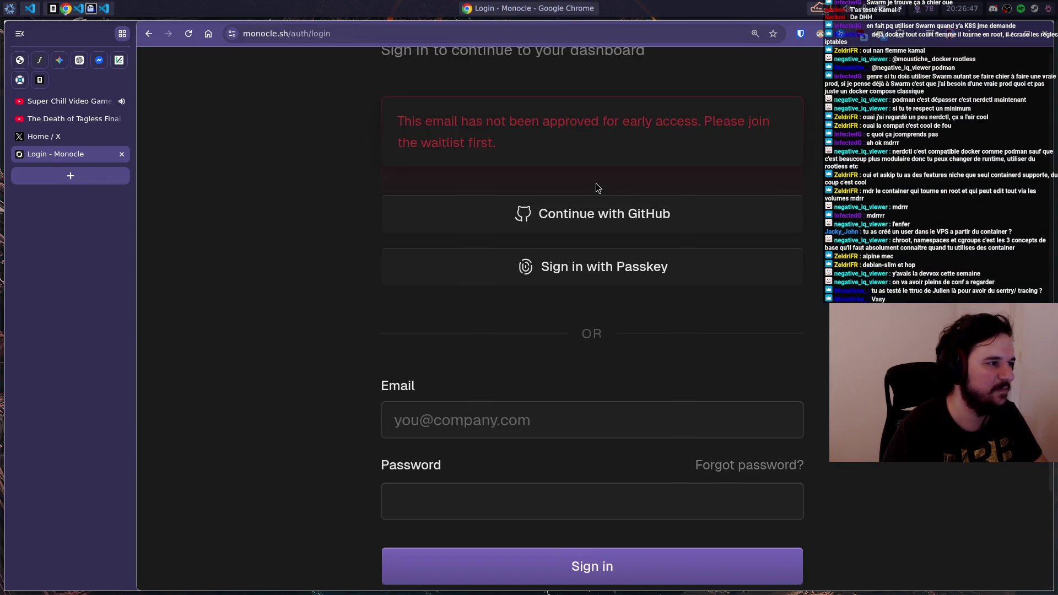
After the early-access error, try logging in with the saved e-mail and password.
{"action": "left_click_drag", "start_coordinate": [530, 152], "coordinate": [393, 122]}
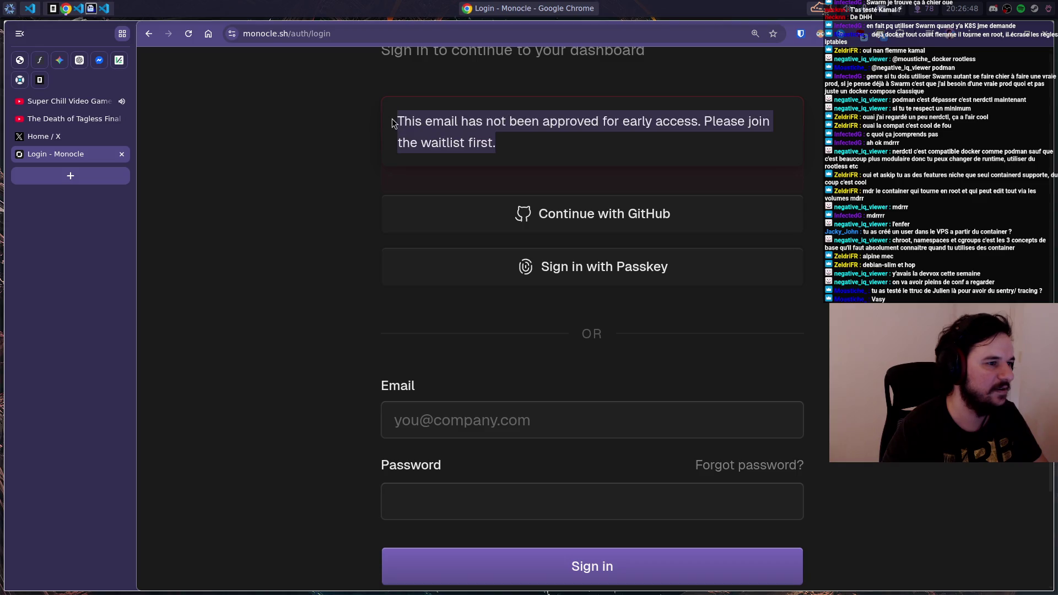
{"action": "left_click", "coordinate": [625, 154]}
{"action": "scroll", "coordinate": [625, 155], "scroll_direction": "down", "scroll_amount": 2}
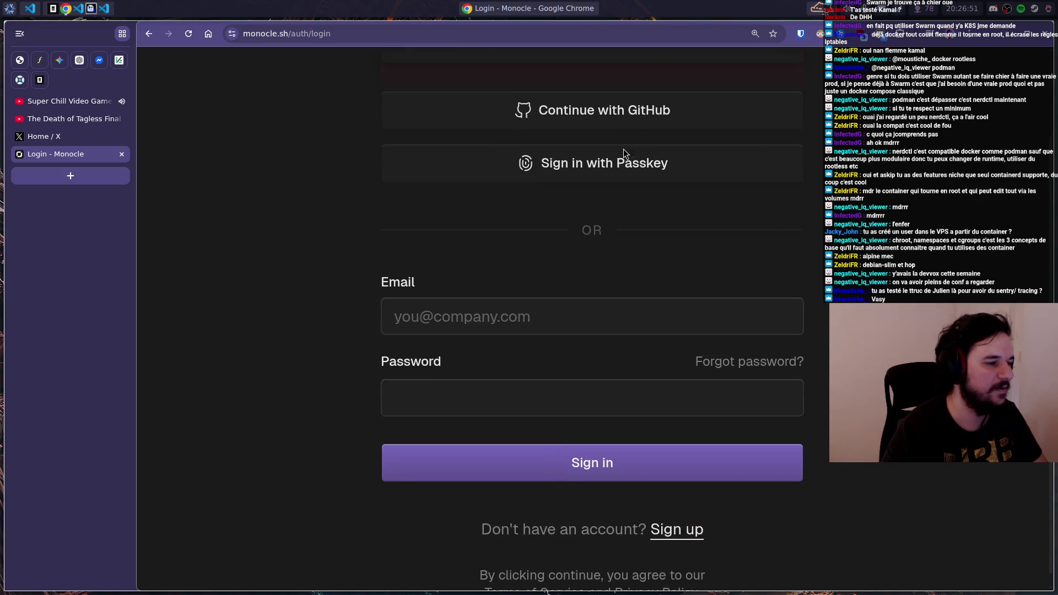
{"action": "scroll", "coordinate": [626, 154], "scroll_direction": "up", "scroll_amount": 2}
{"action": "scroll", "coordinate": [625, 154], "scroll_direction": "down", "scroll_amount": 2}
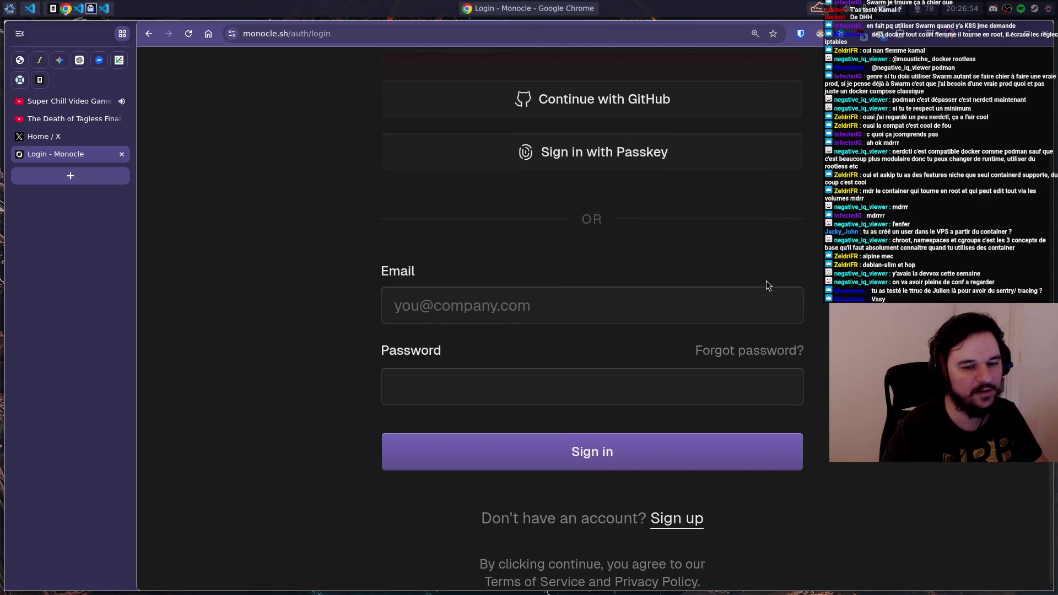
{"action": "left_click", "coordinate": [530, 319]}
{"action": "left_click", "coordinate": [554, 339]}
{"action": "left_click", "coordinate": [575, 385]}
{"action": "left_click", "coordinate": [596, 433]}
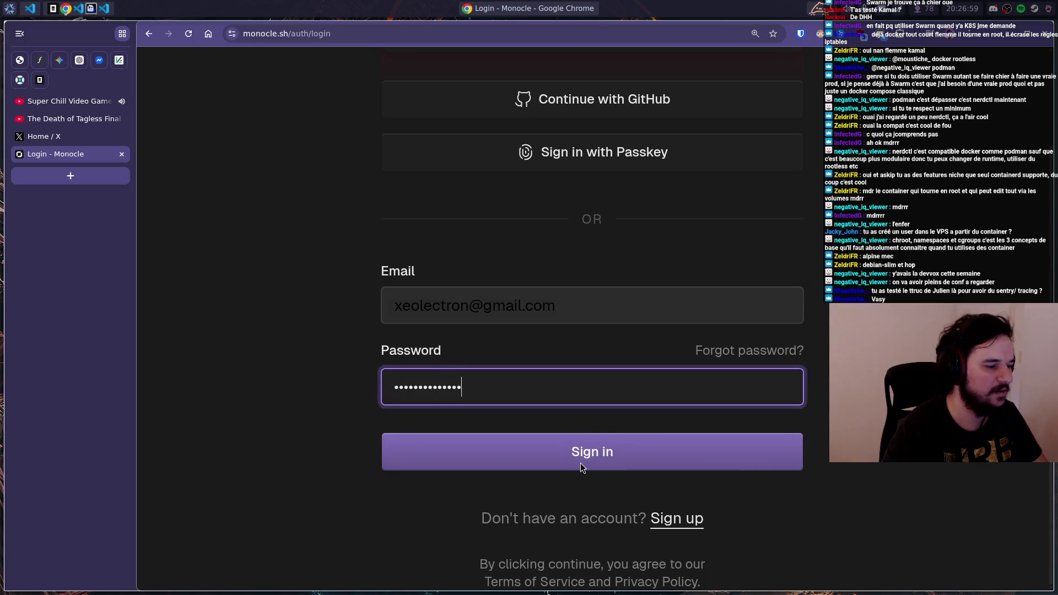
{"action": "left_click", "coordinate": [581, 463]}
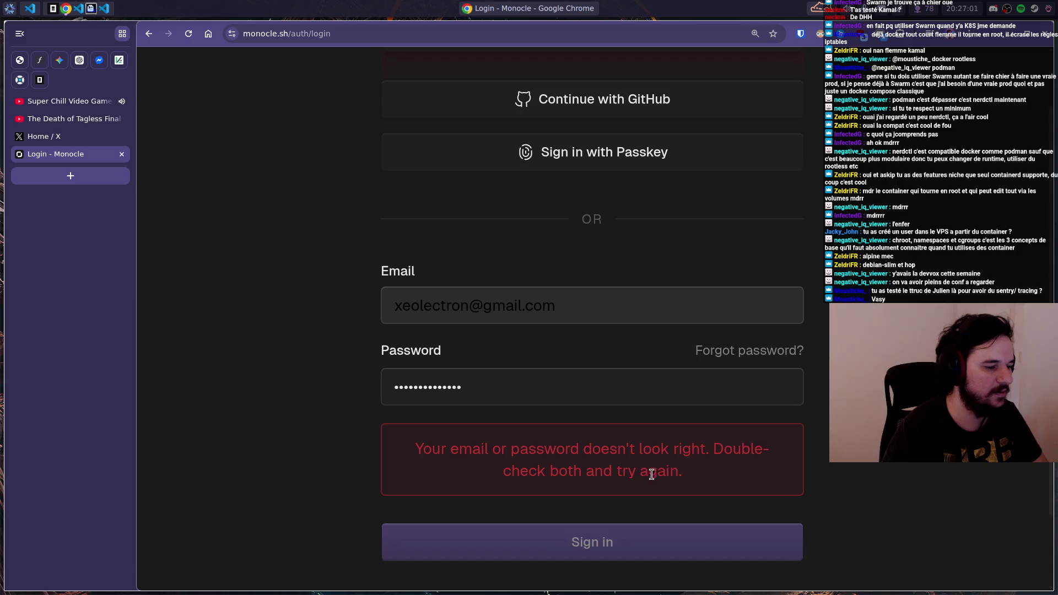
Register a Monocle account with the saved e-mail, the user's full name and a generated password.
{"action": "scroll", "coordinate": [693, 471], "scroll_direction": "down", "scroll_amount": 2}
{"action": "left_click", "coordinate": [693, 519]}
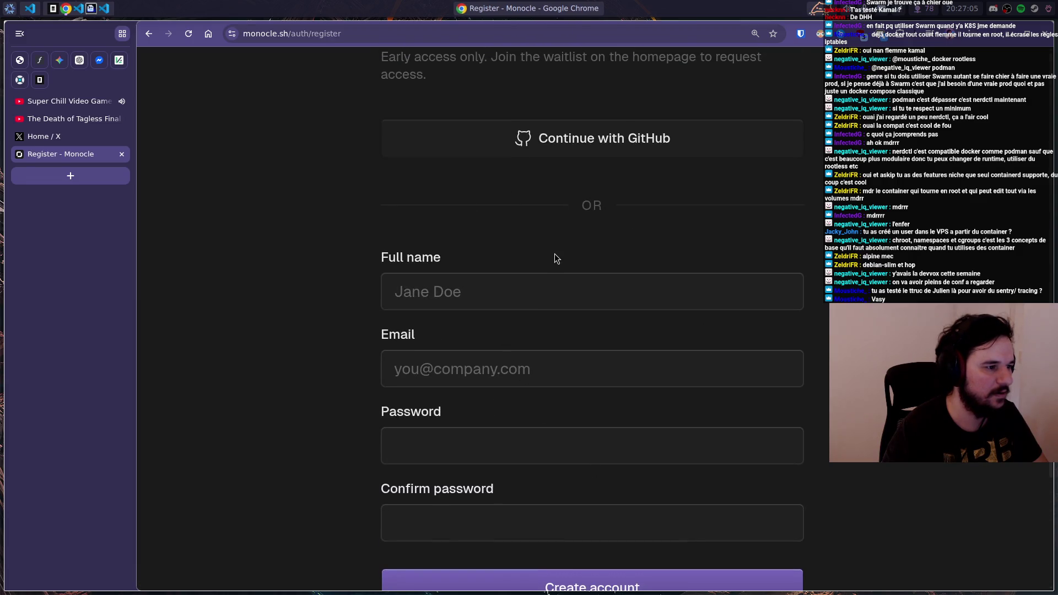
{"action": "scroll", "coordinate": [557, 257], "scroll_direction": "down", "scroll_amount": 2}
{"action": "scroll", "coordinate": [550, 260], "scroll_direction": "up", "scroll_amount": 2}
{"action": "left_click", "coordinate": [513, 375]}
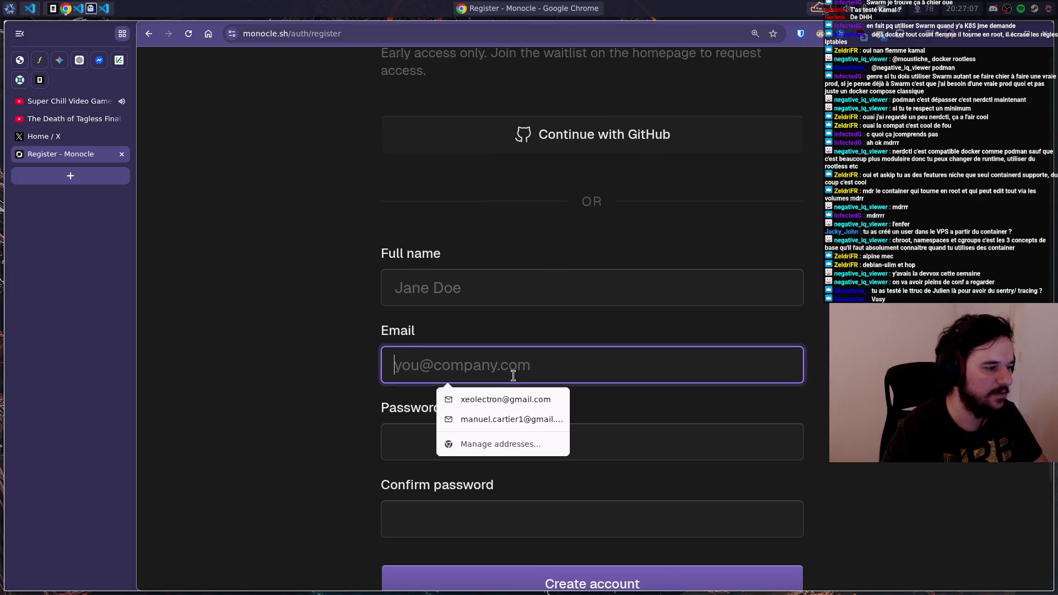
{"action": "left_click", "coordinate": [513, 400]}
{"action": "left_click", "coordinate": [562, 295]}
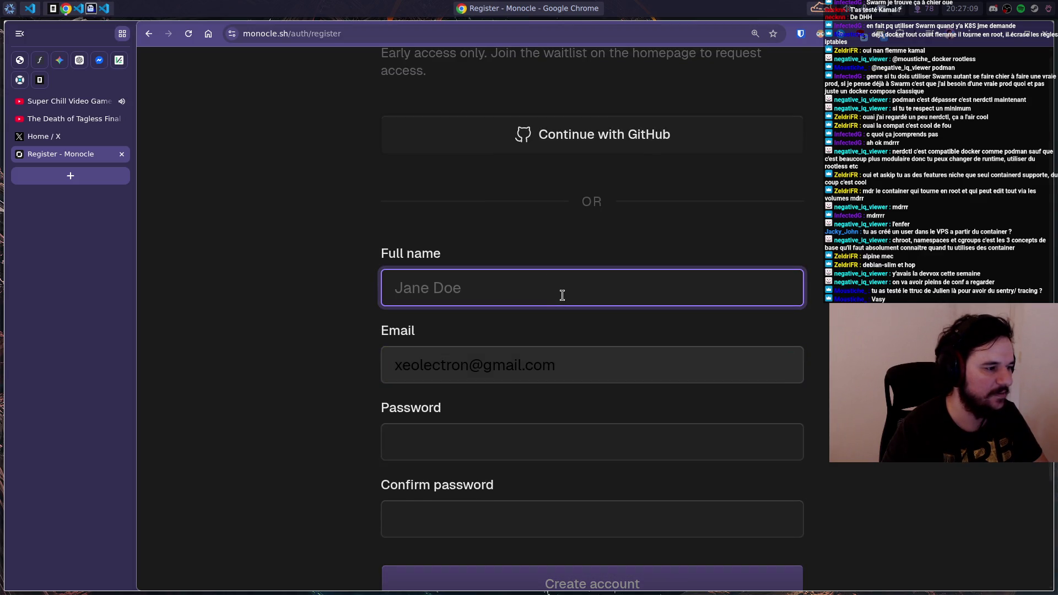
{"action": "type", "text": "Manu tkt"}
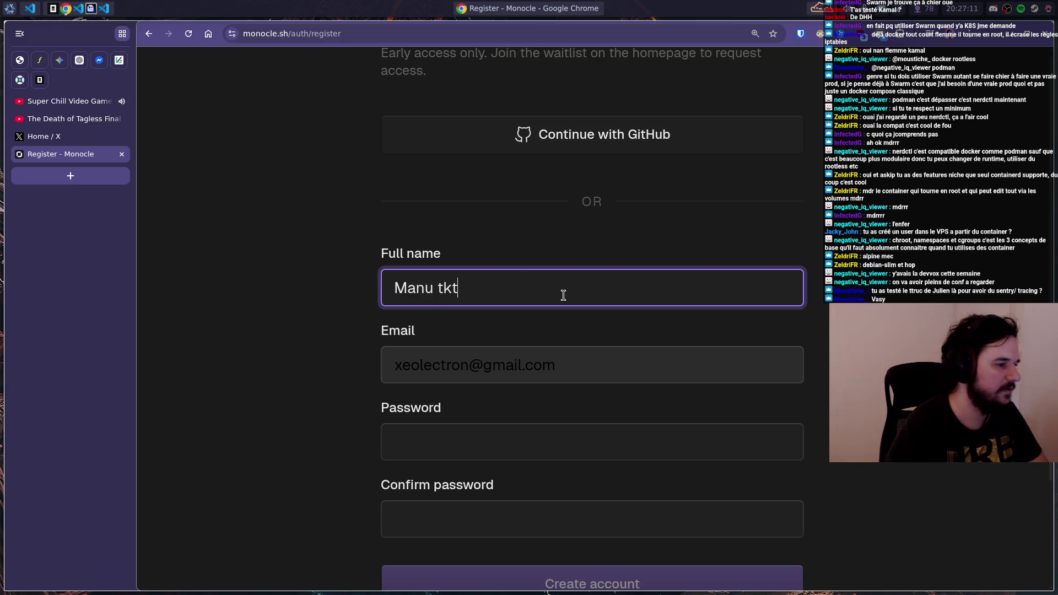
{"action": "scroll", "coordinate": [534, 419], "scroll_direction": "down", "scroll_amount": 3}
{"action": "left_click", "coordinate": [541, 312]}
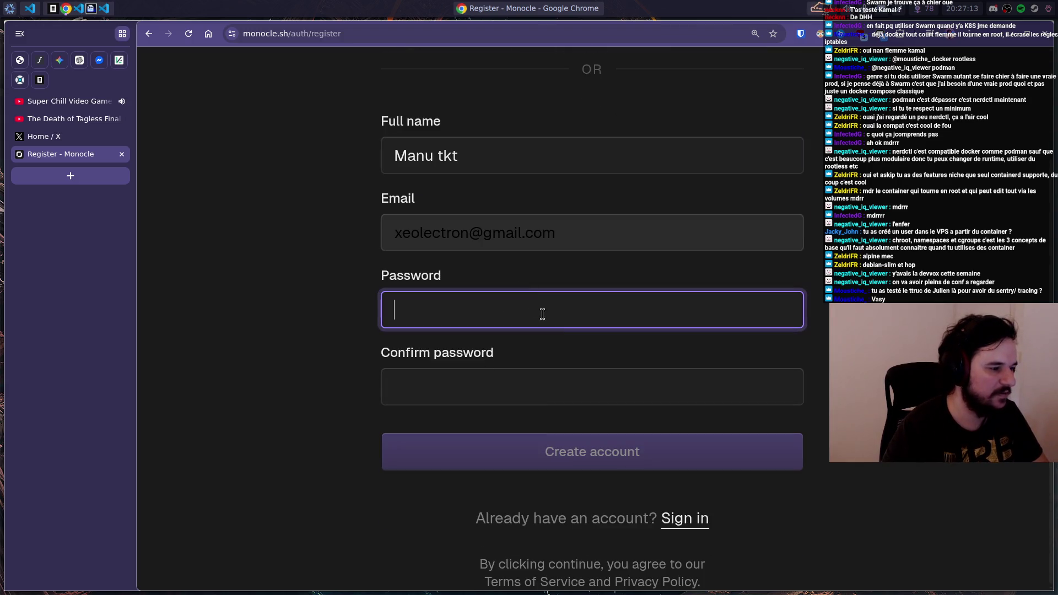
{"action": "left_click", "coordinate": [534, 378]}
{"action": "left_click", "coordinate": [610, 455]}
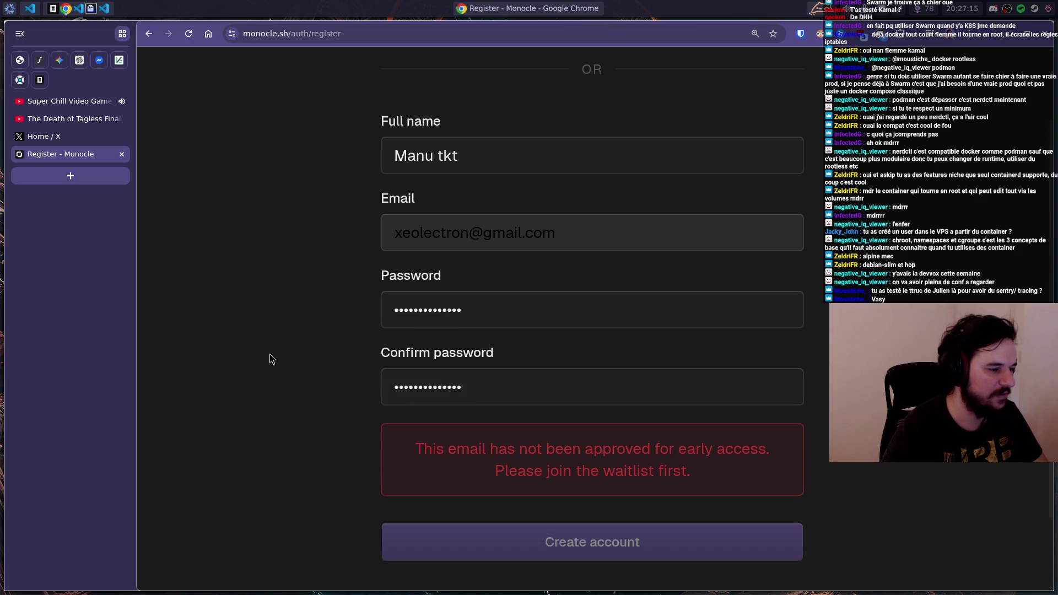
After the rejection, return to the sign-in page and close the Monocle login tab.
{"action": "mouse_move", "coordinate": [663, 490]}
{"action": "left_mouse_down"}
{"action": "mouse_move", "coordinate": [470, 414]}
{"action": "mouse_move", "coordinate": [762, 336]}
{"action": "left_mouse_up"}
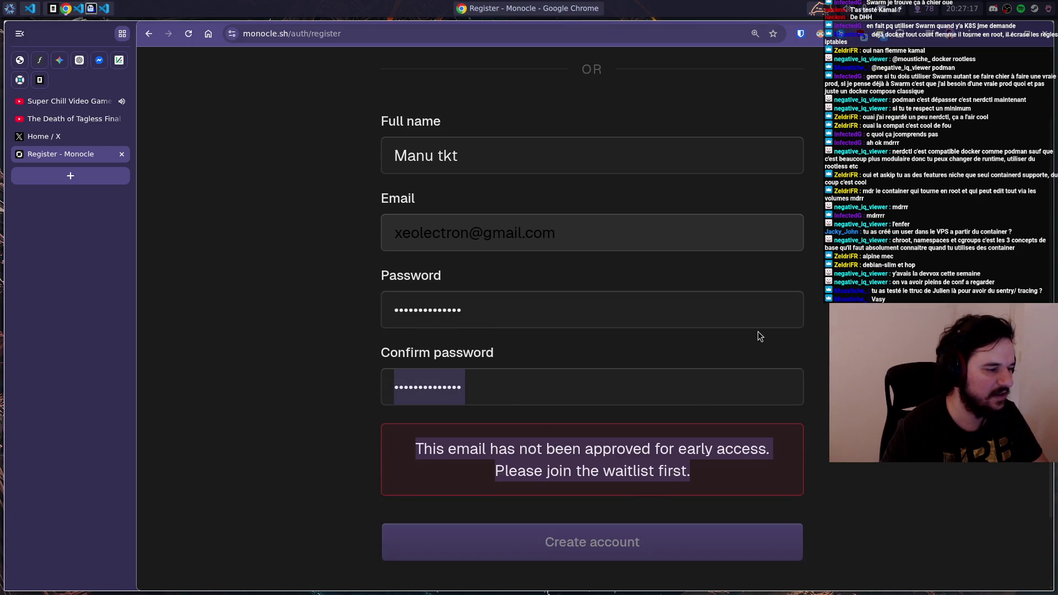
{"action": "scroll", "coordinate": [729, 356], "scroll_direction": "up", "scroll_amount": 2}
{"action": "left_click", "coordinate": [648, 197]}
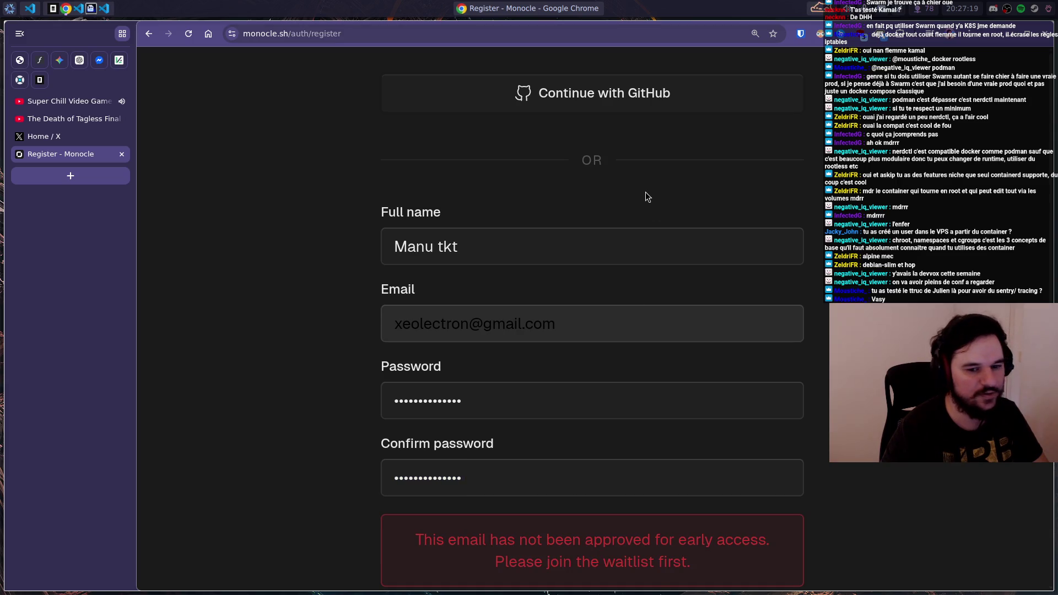
{"action": "key", "text": "alt+Left"}
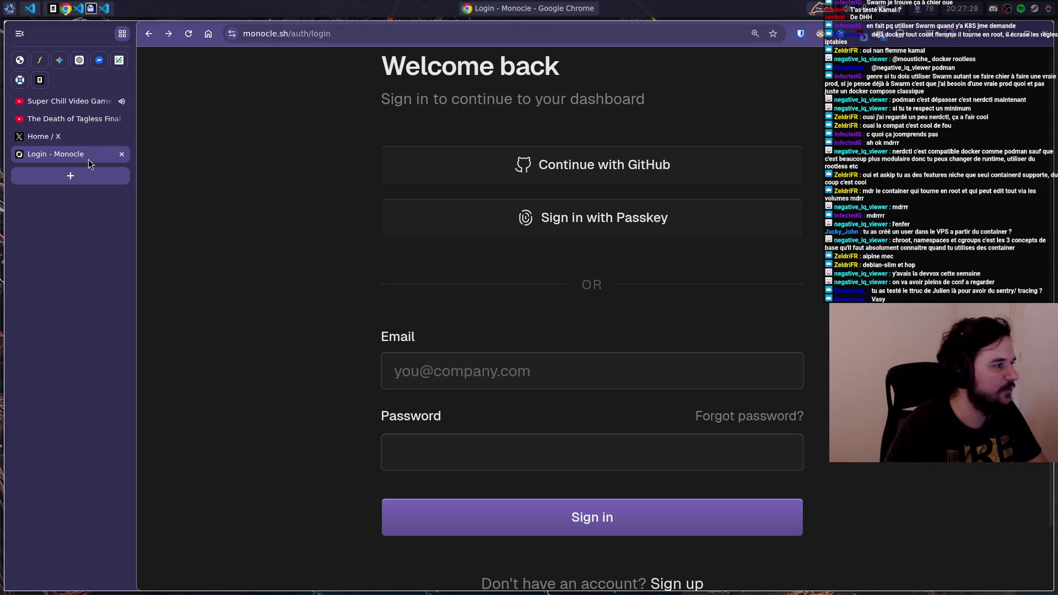
{"action": "middle_click", "coordinate": [89, 160]}
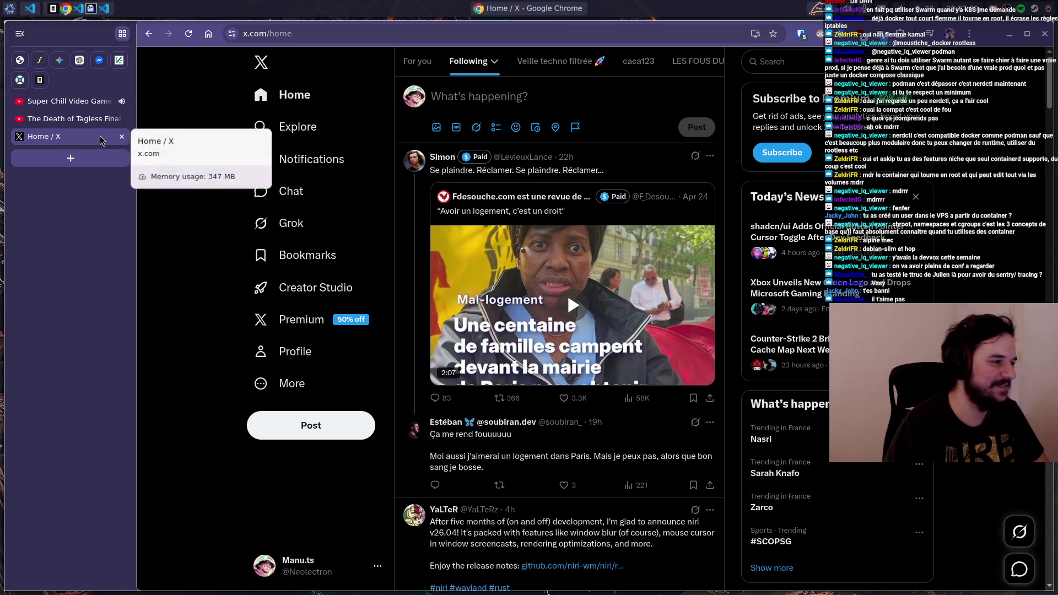
Visit the Grok page on X, then go back to the home feed.
{"action": "scroll", "coordinate": [338, 286], "scroll_direction": "down", "scroll_amount": 5}
{"action": "scroll", "coordinate": [385, 307], "scroll_direction": "up", "scroll_amount": 5}
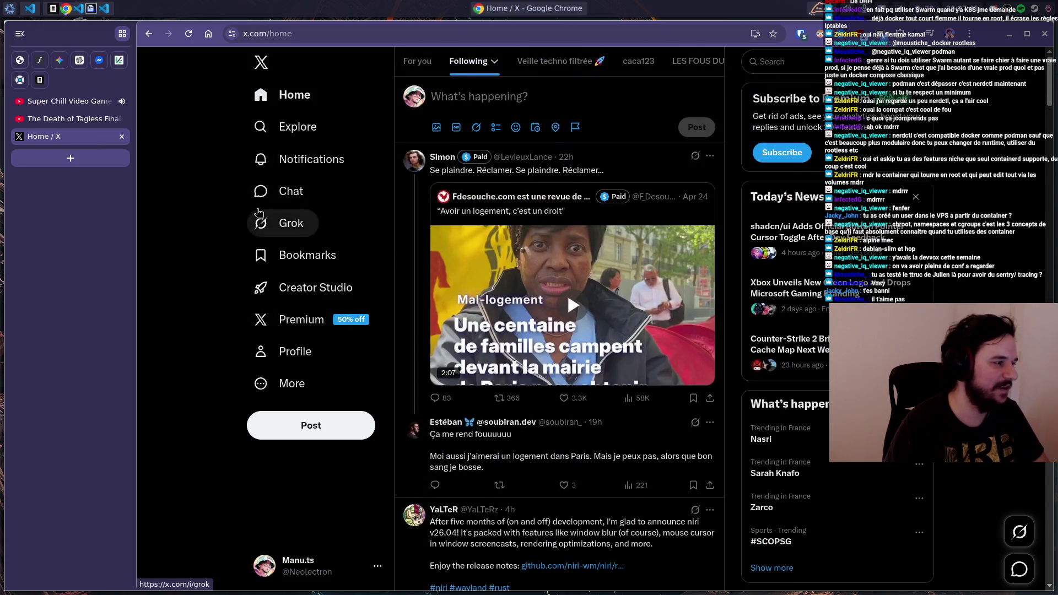
{"action": "left_click", "coordinate": [281, 222]}
{"action": "key", "text": "alt+Left"}
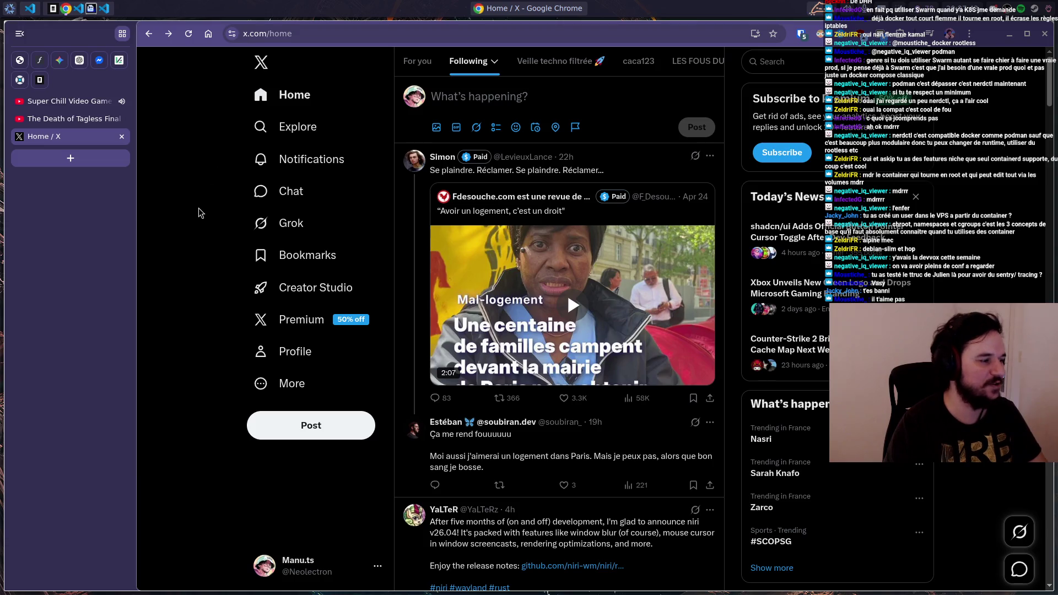
Load monocle.sh in a new browser tab.
{"action": "key", "text": "ctrl+t"}
{"action": "type", "text": "mon"}
{"action": "key", "text": "Return"}
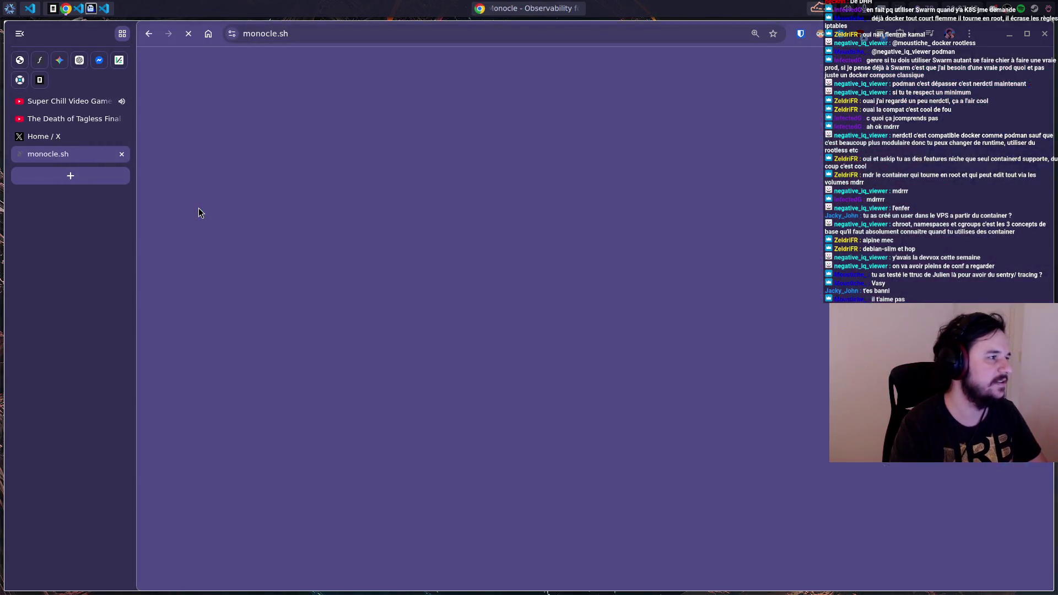
Join the Monocle early-access waitlist with the user's e-mail address.
{"action": "scroll", "coordinate": [683, 194], "scroll_direction": "down", "scroll_amount": 10}
{"action": "scroll", "coordinate": [682, 193], "scroll_direction": "up", "scroll_amount": 5}
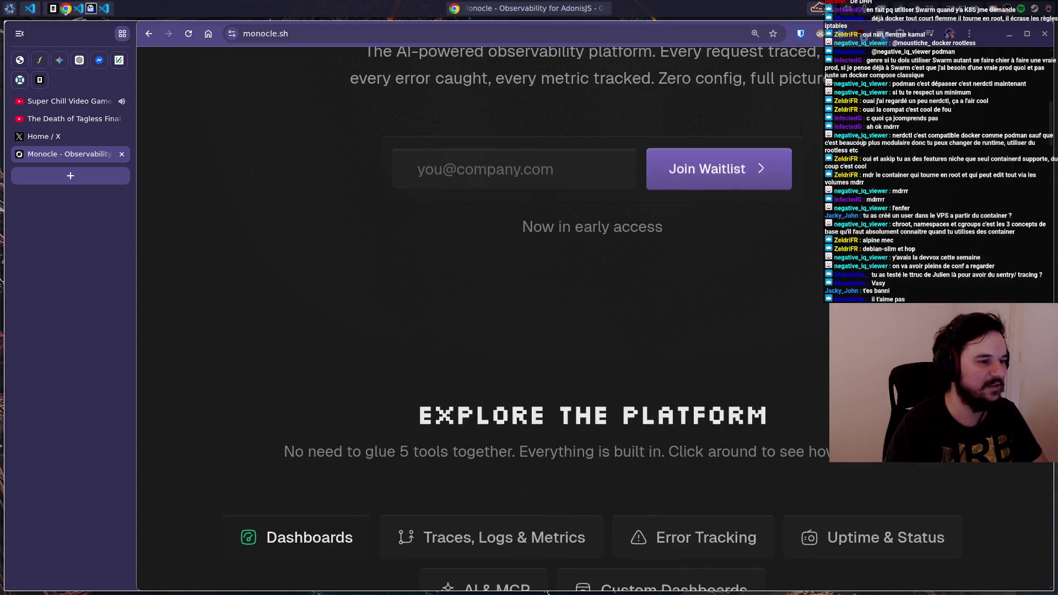
{"action": "left_click", "coordinate": [543, 170]}
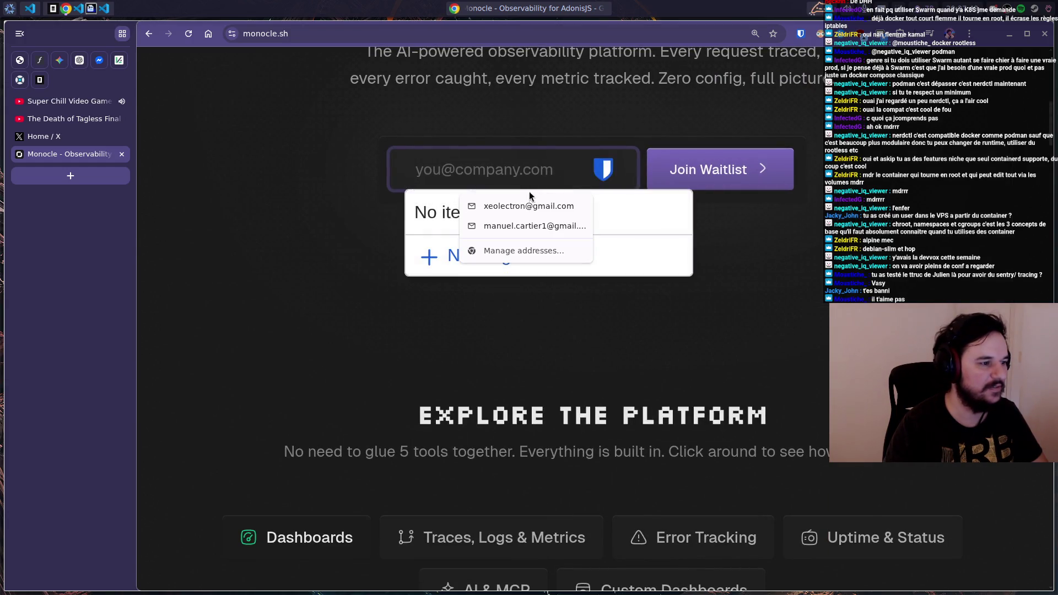
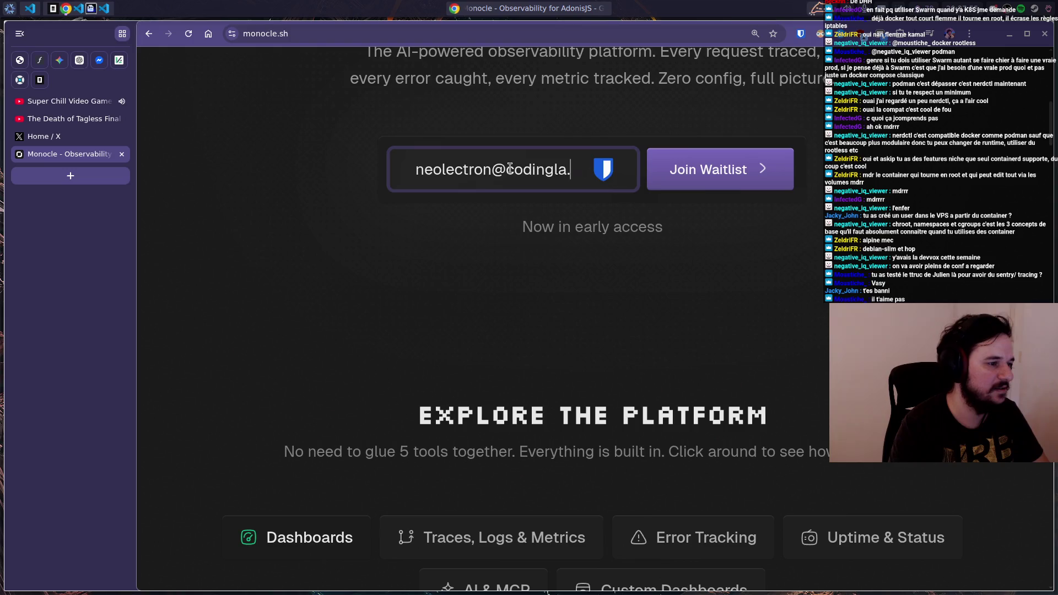
{"action": "key", "text": "Return"}
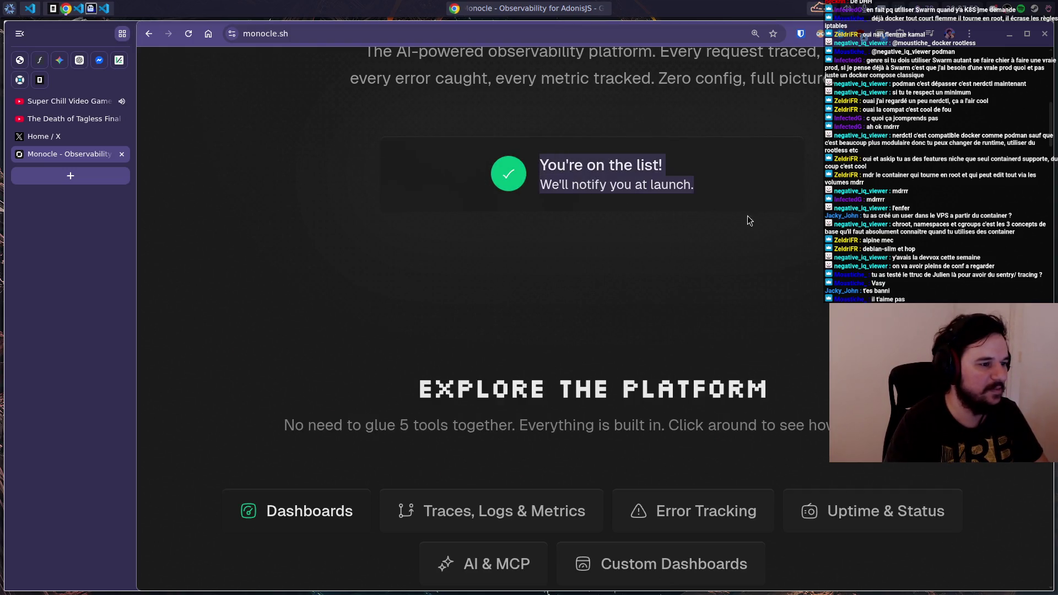
Zoom out, scroll through the landing page, and go to the Monocle login page.
{"action": "scroll", "coordinate": [717, 278], "scroll_direction": "down", "scroll_amount": 5}
{"action": "scroll", "coordinate": [614, 278], "scroll_direction": "down", "scroll_amount": 8}
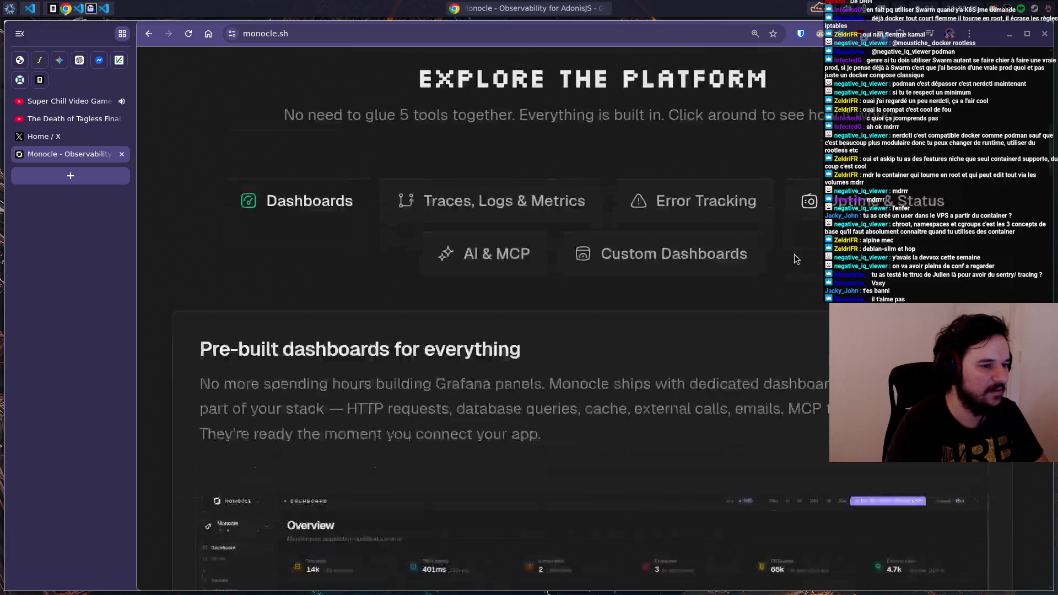
{"action": "key", "text": "ctrl+minus"}
{"action": "key", "text": "ctrl+minus"}
{"action": "key", "text": "ctrl+minus"}
{"action": "key", "text": "ctrl+minus"}
{"action": "key", "text": "ctrl+minus"}
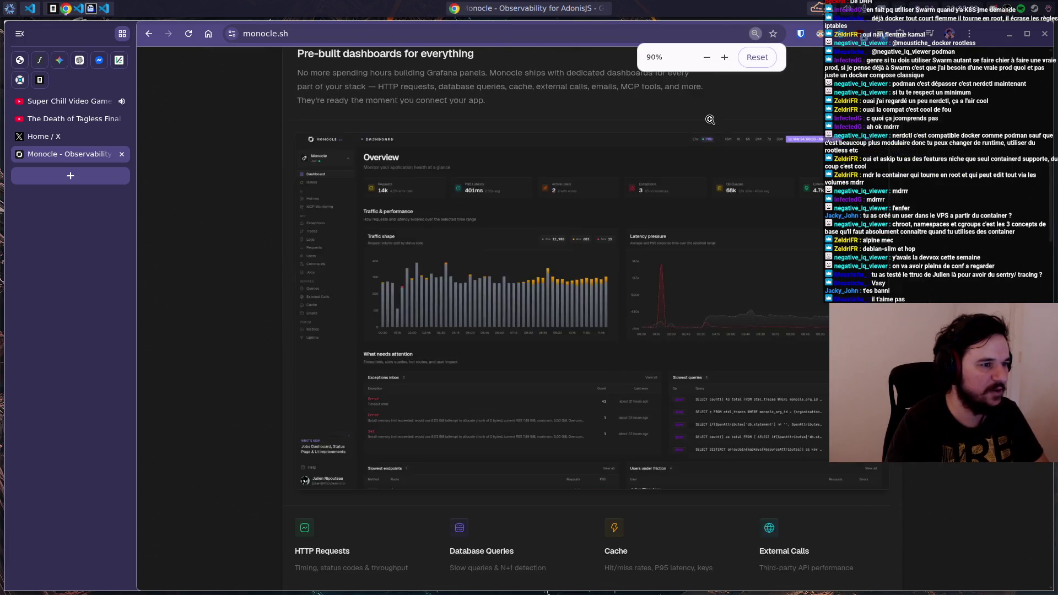
{"action": "scroll", "coordinate": [578, 339], "scroll_direction": "down", "scroll_amount": 5}
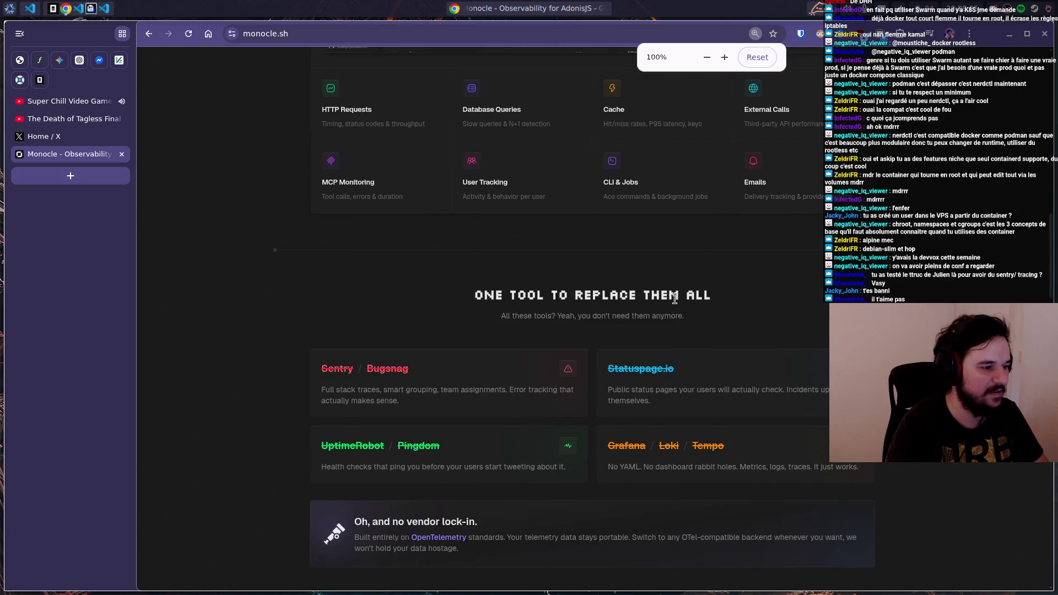
{"action": "scroll", "coordinate": [675, 299], "scroll_direction": "down", "scroll_amount": 8}
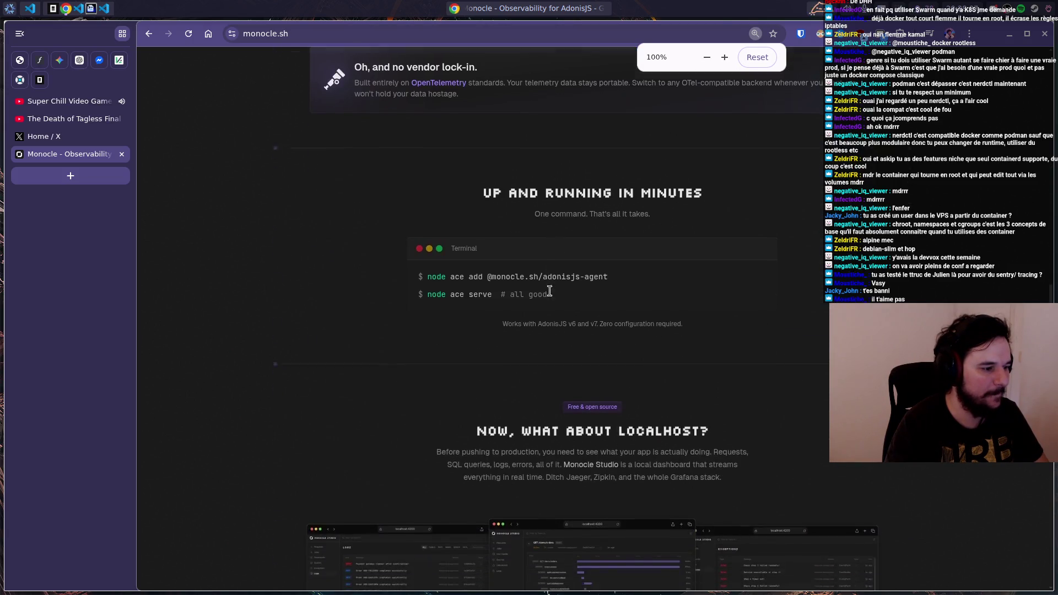
{"action": "scroll", "coordinate": [549, 291], "scroll_direction": "down", "scroll_amount": 4}
{"action": "scroll", "coordinate": [728, 239], "scroll_direction": "down", "scroll_amount": 20}
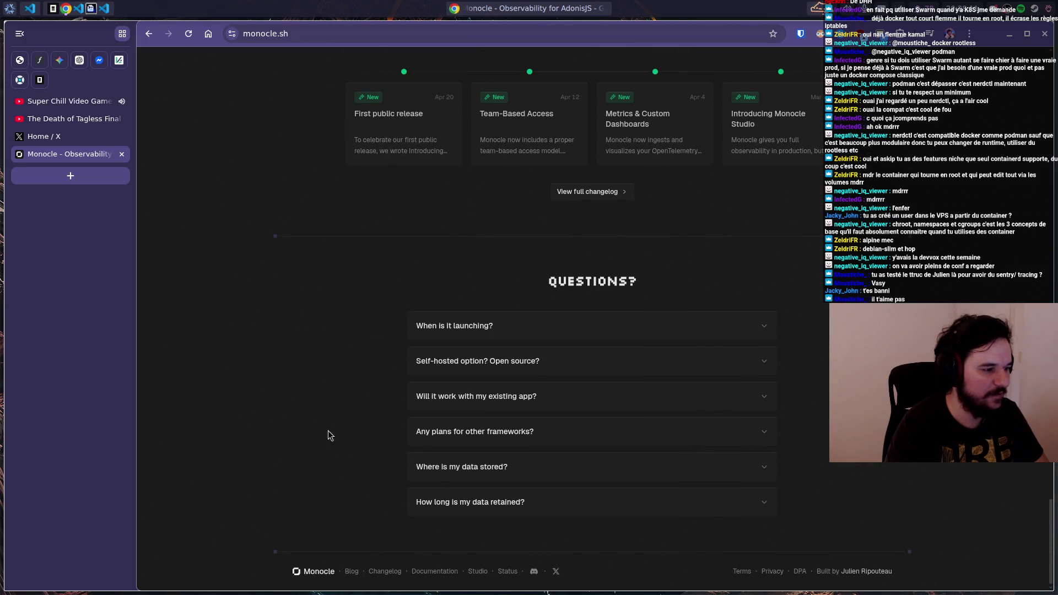
{"action": "scroll", "coordinate": [286, 485], "scroll_direction": "up", "scroll_amount": 20}
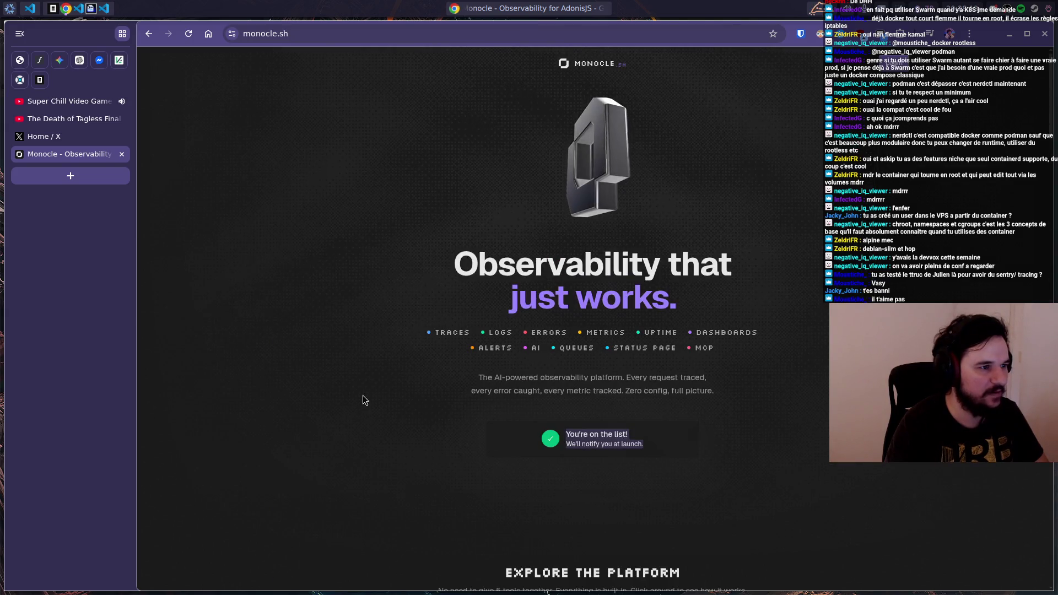
{"action": "left_click", "coordinate": [653, 263]}
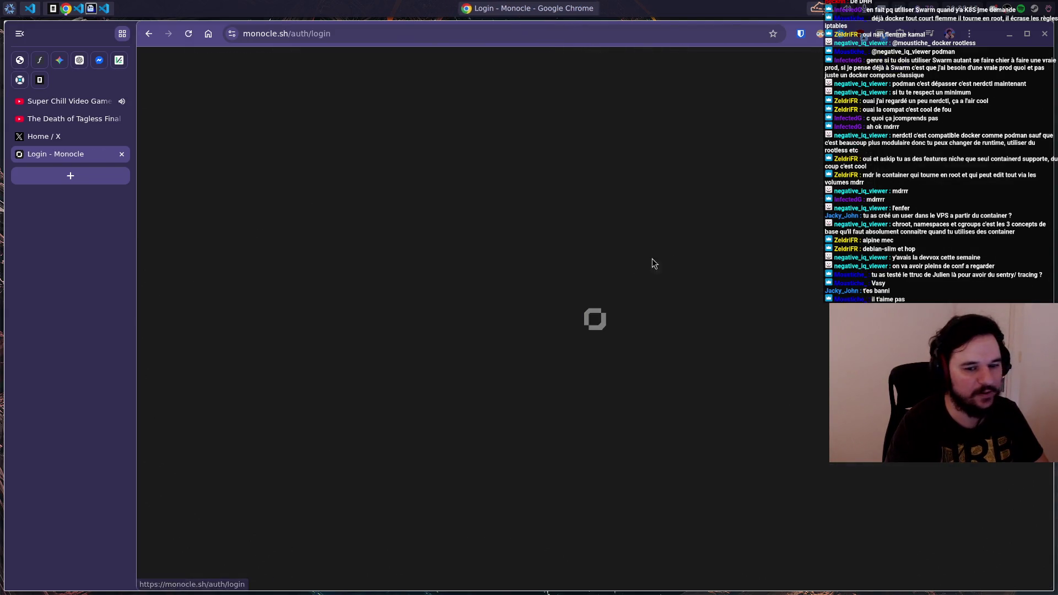
Close the Login - Monocle and Home / X tabs, leaving the Tagless Final video page.
{"action": "middle_click", "coordinate": [37, 154]}
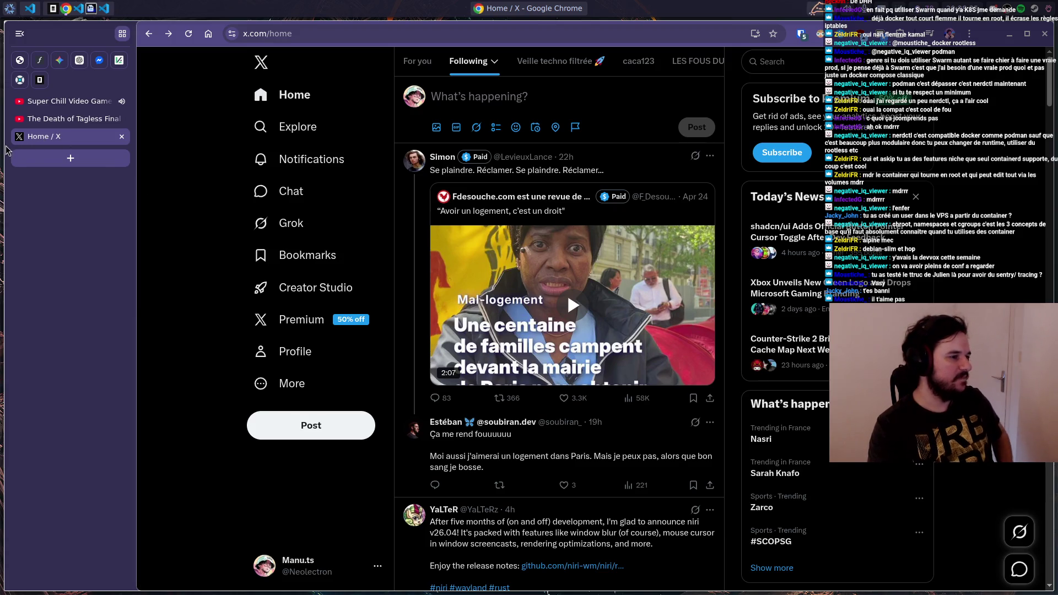
{"action": "middle_click", "coordinate": [35, 136]}
{"action": "mouse_move", "coordinate": [440, 298]}
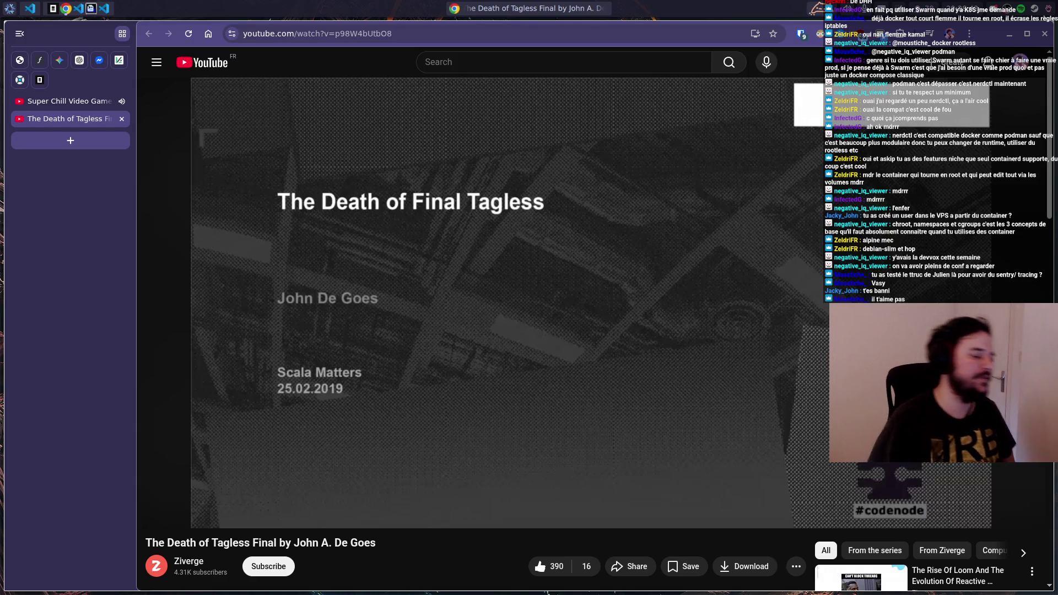
Highlight the words 'Tagless Final' in The Death of Tagless Final video title.
{"action": "mouse_move", "coordinate": [452, 521]}
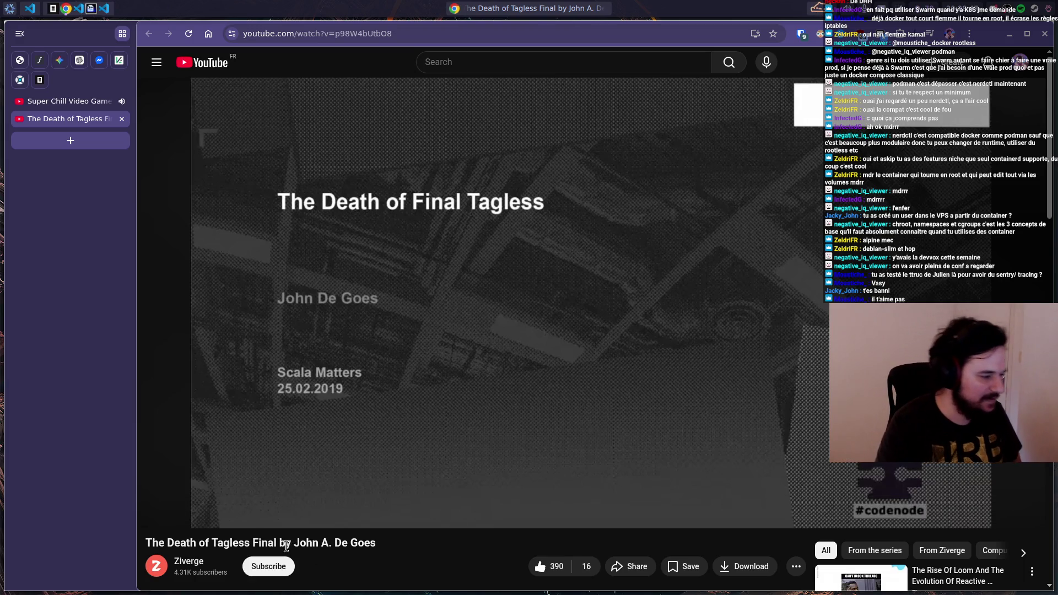
{"action": "left_click_drag", "start_coordinate": [278, 542], "coordinate": [210, 542]}
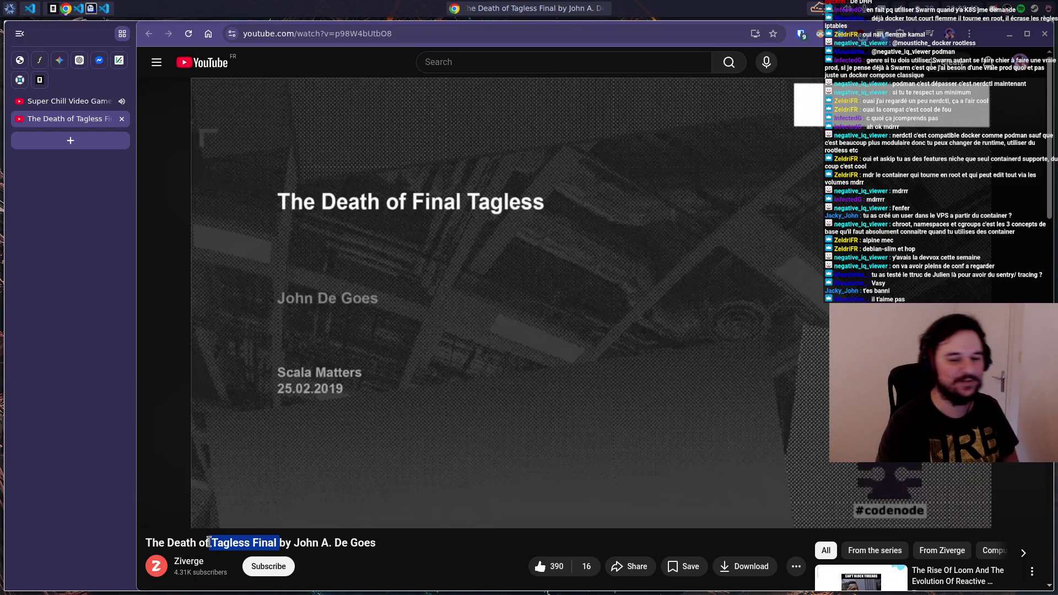
{"action": "left_click", "coordinate": [216, 542]}
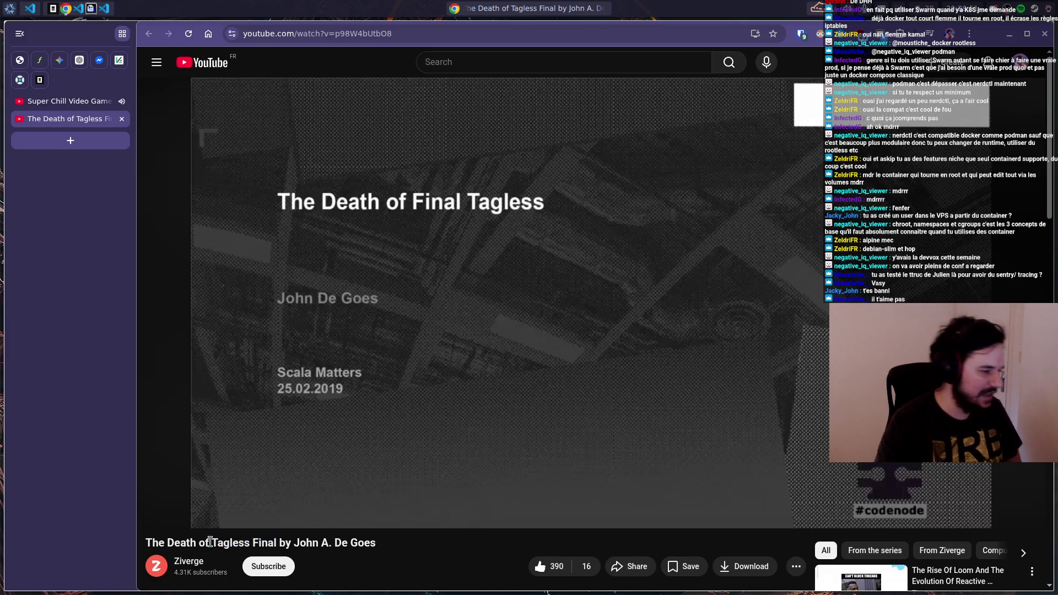
{"action": "left_click_drag", "start_coordinate": [210, 542], "coordinate": [272, 536]}
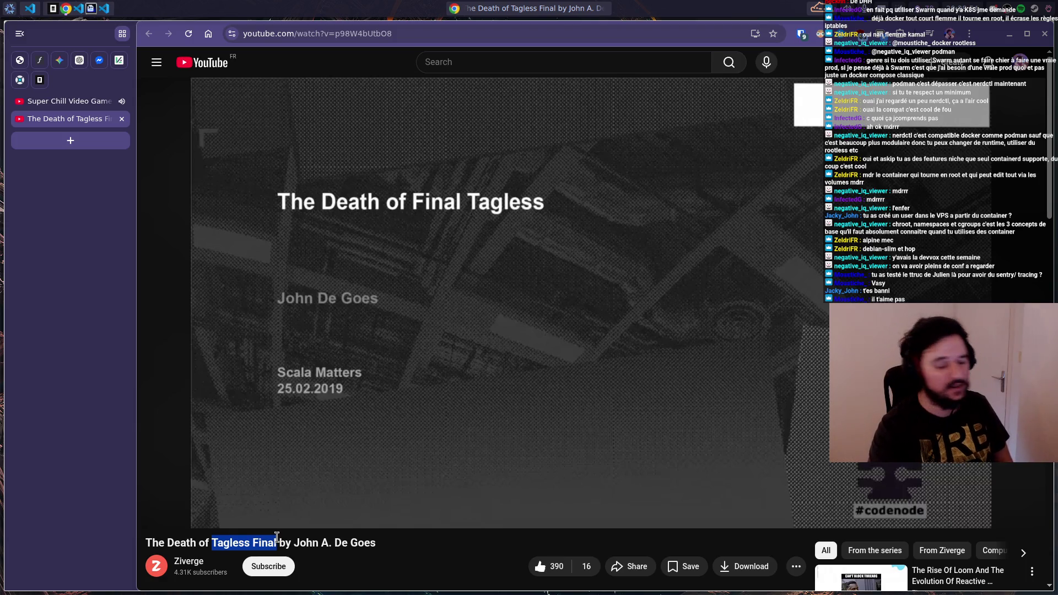
{"action": "left_click_drag", "start_coordinate": [279, 539], "coordinate": [216, 543]}
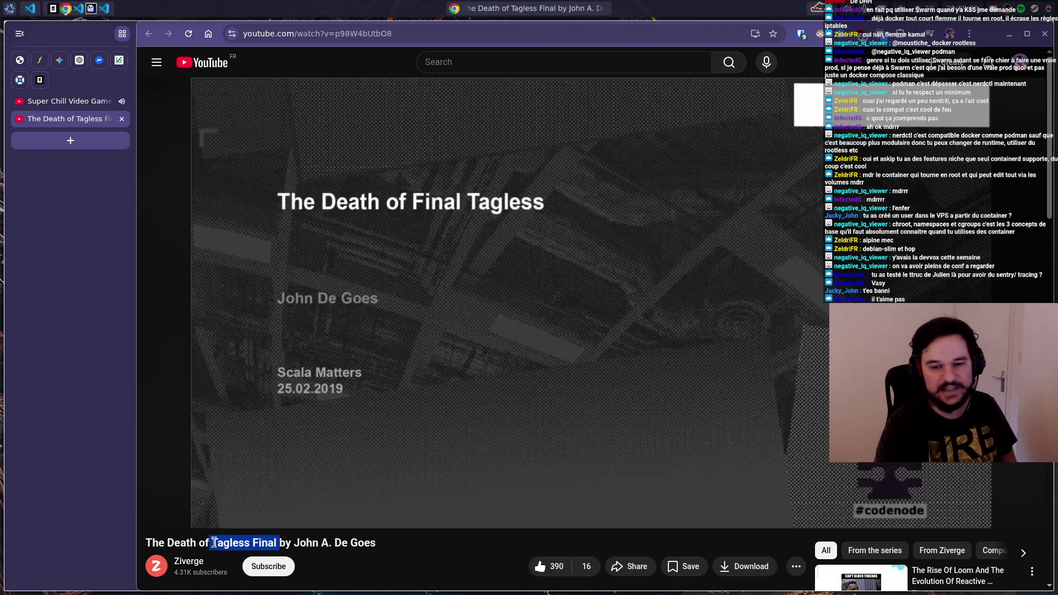
{"action": "left_click", "coordinate": [215, 543]}
{"action": "left_click_drag", "start_coordinate": [214, 543], "coordinate": [283, 537]}
{"action": "left_click", "coordinate": [278, 538]}
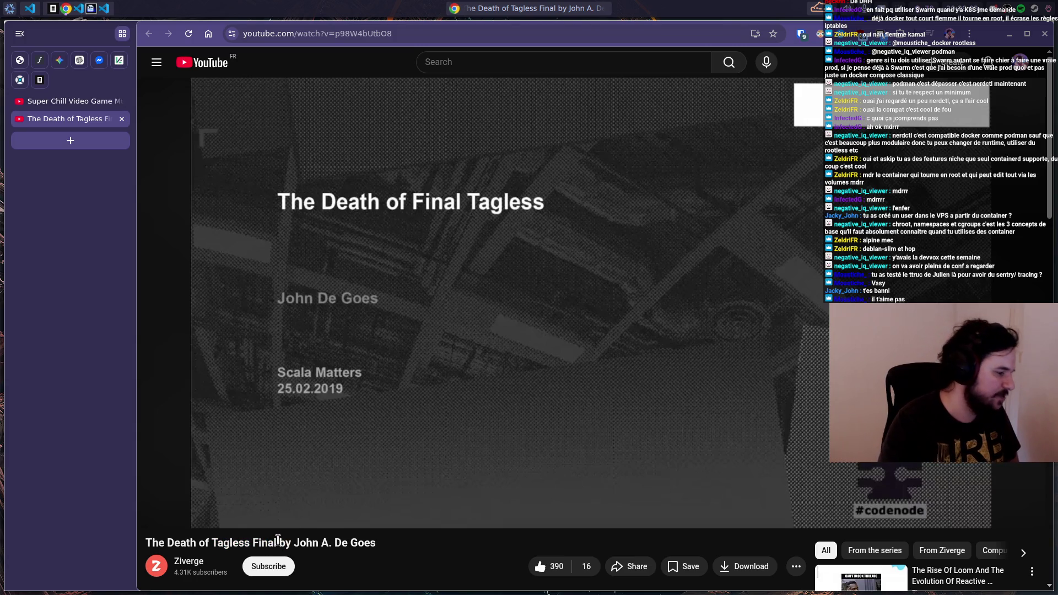
{"action": "mouse_move", "coordinate": [222, 542]}
{"action": "left_mouse_down"}
{"action": "mouse_move", "coordinate": [211, 544]}
{"action": "mouse_move", "coordinate": [283, 538]}
{"action": "mouse_move", "coordinate": [210, 543]}
{"action": "left_mouse_up"}
{"action": "left_click", "coordinate": [210, 544]}
{"action": "double_click", "coordinate": [269, 543]}
{"action": "left_click", "coordinate": [280, 543]}
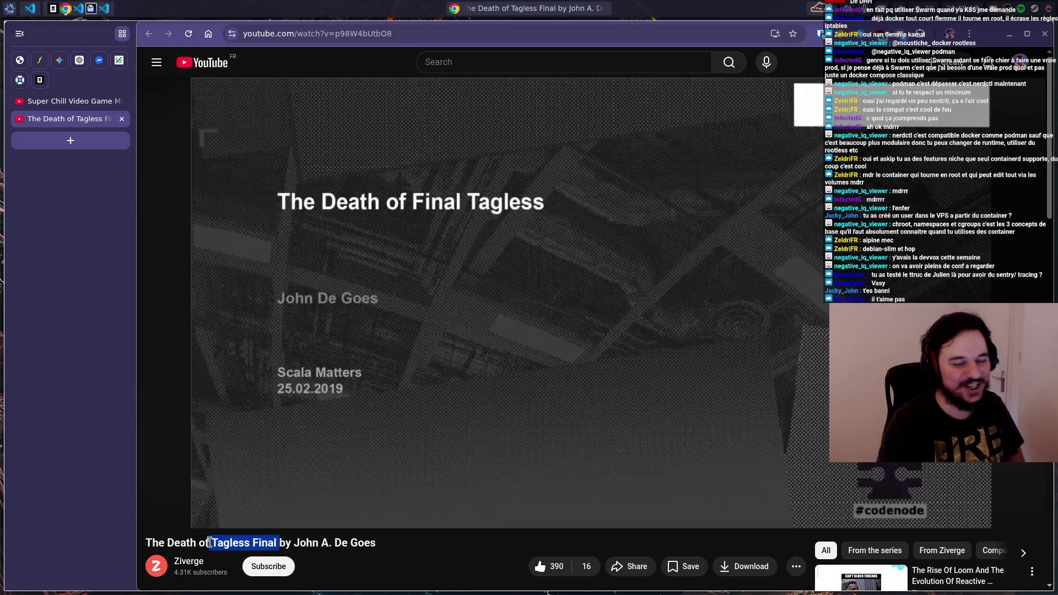
{"action": "left_click_drag", "start_coordinate": [210, 543], "coordinate": [280, 542]}
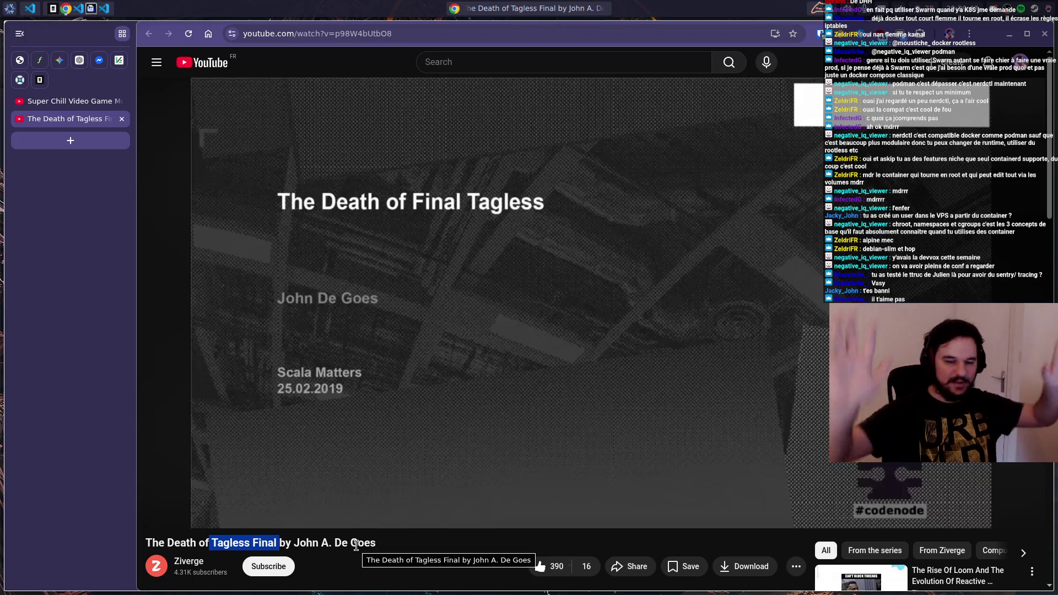
{"action": "scroll", "coordinate": [401, 362], "scroll_direction": "down", "scroll_amount": 8}
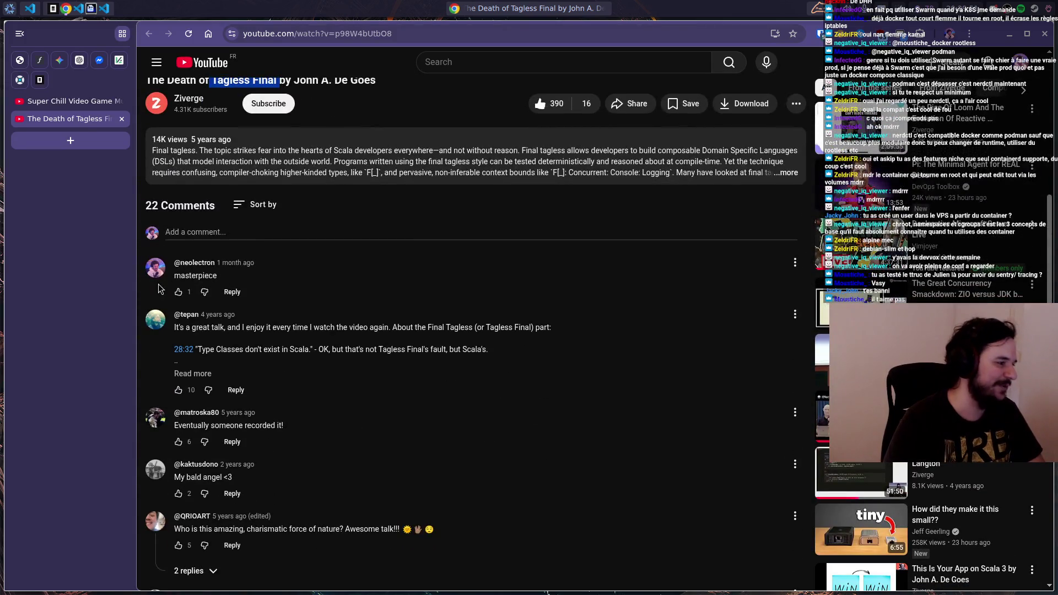
Like the top comment, highlight its word 'masterpiece', and return to the player at 0:00.
{"action": "left_click", "coordinate": [178, 292]}
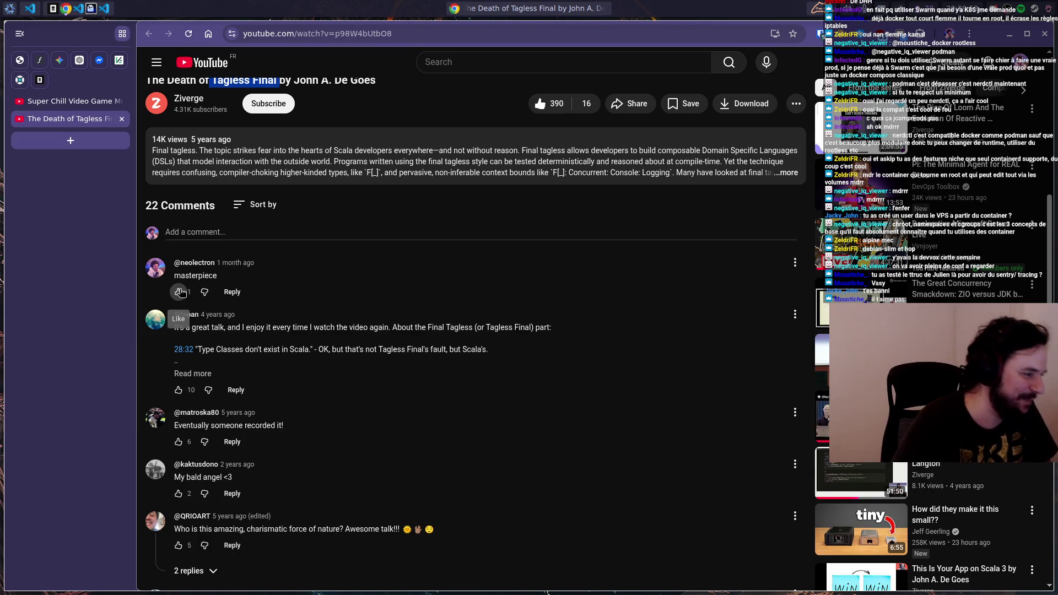
{"action": "double_click", "coordinate": [206, 274]}
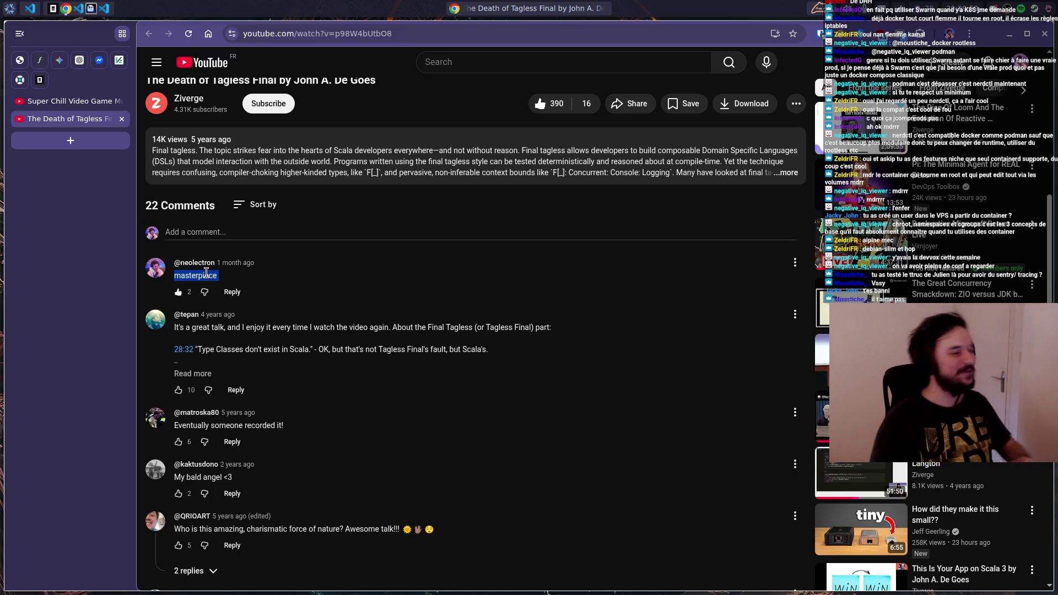
{"action": "scroll", "coordinate": [274, 295], "scroll_direction": "up", "scroll_amount": 8}
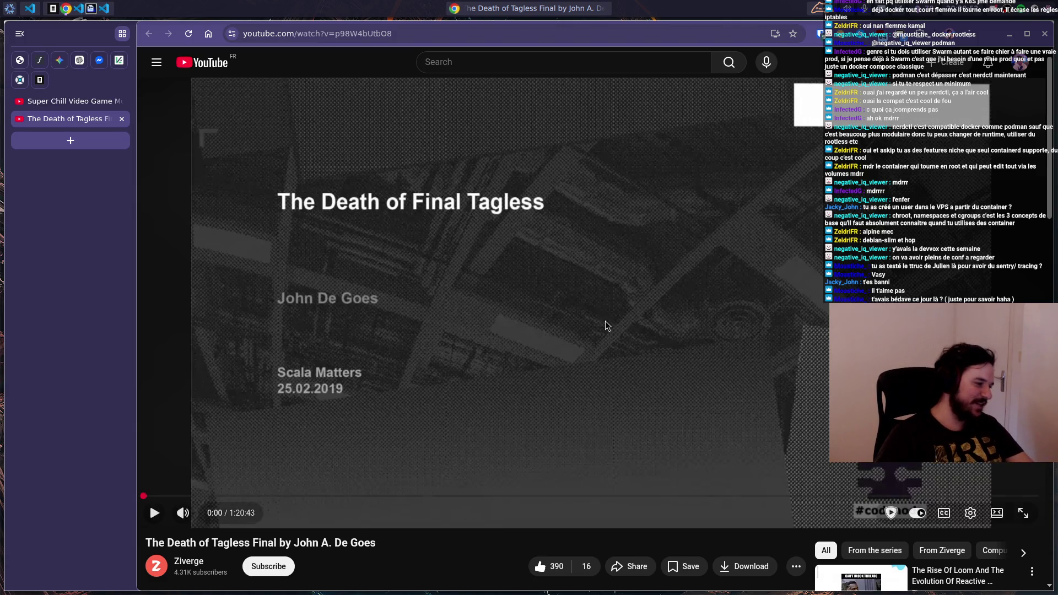
{"action": "scroll", "coordinate": [586, 351], "scroll_direction": "down", "scroll_amount": 5}
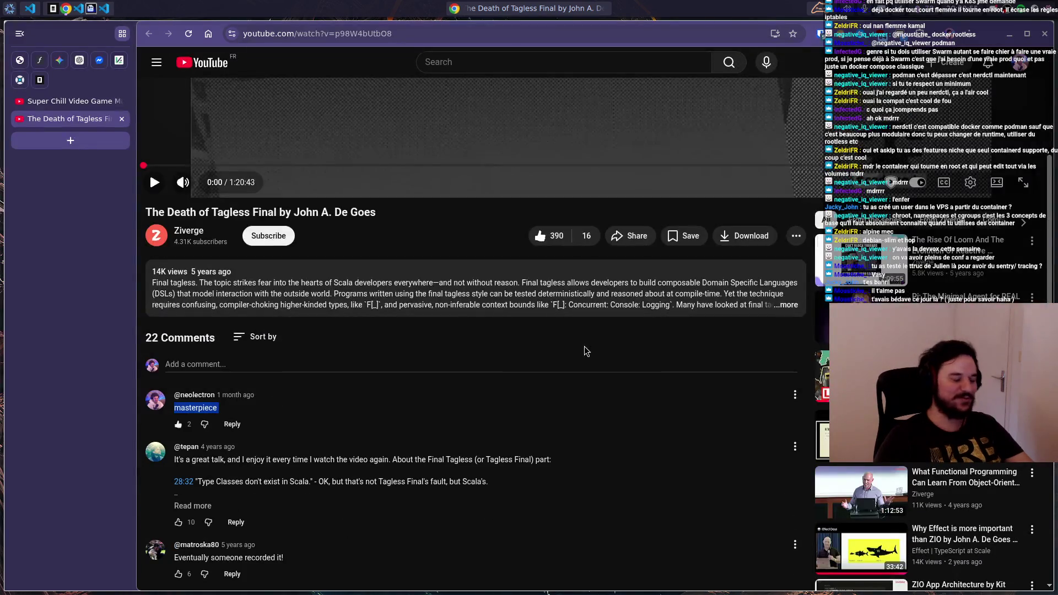
{"action": "scroll", "coordinate": [584, 346], "scroll_direction": "up", "scroll_amount": 5}
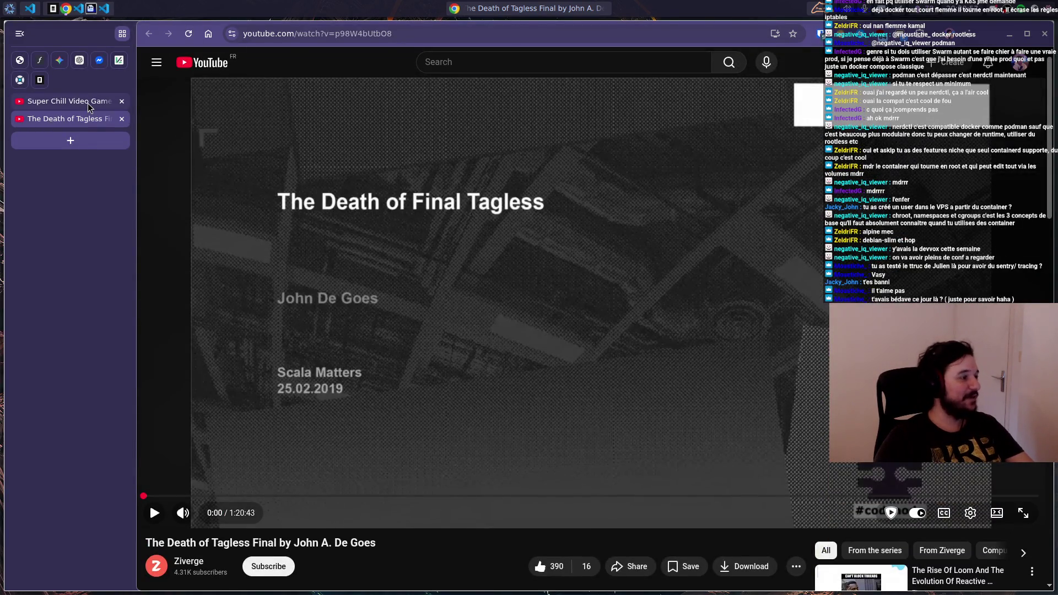
From the Super Chill Video Game Music tab, play 'The Best TEKKEN Music || DJ MIX' from 2:41.
{"action": "left_click", "coordinate": [87, 104]}
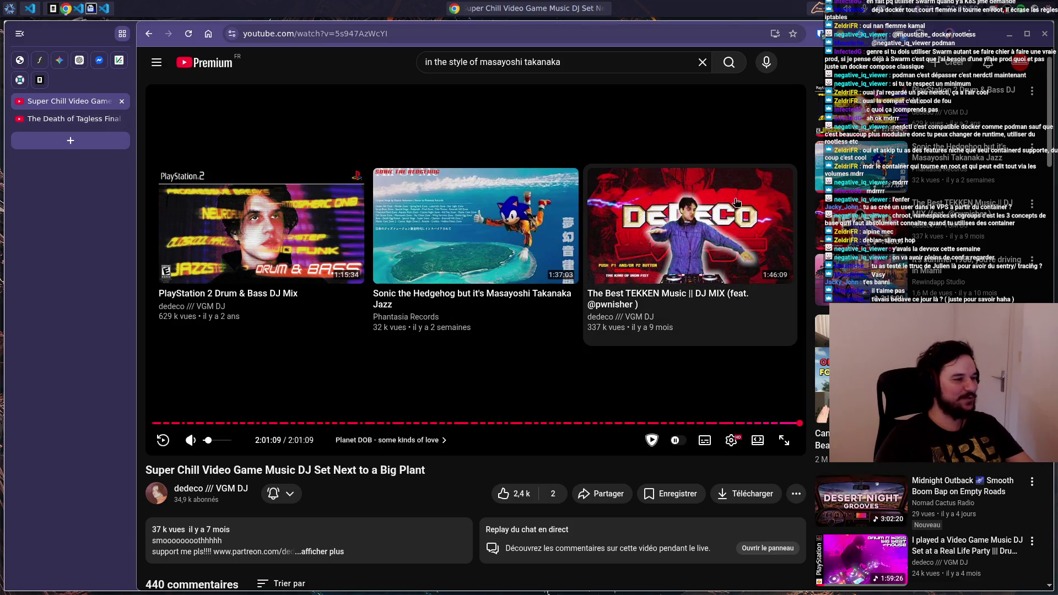
{"action": "left_click", "coordinate": [664, 211]}
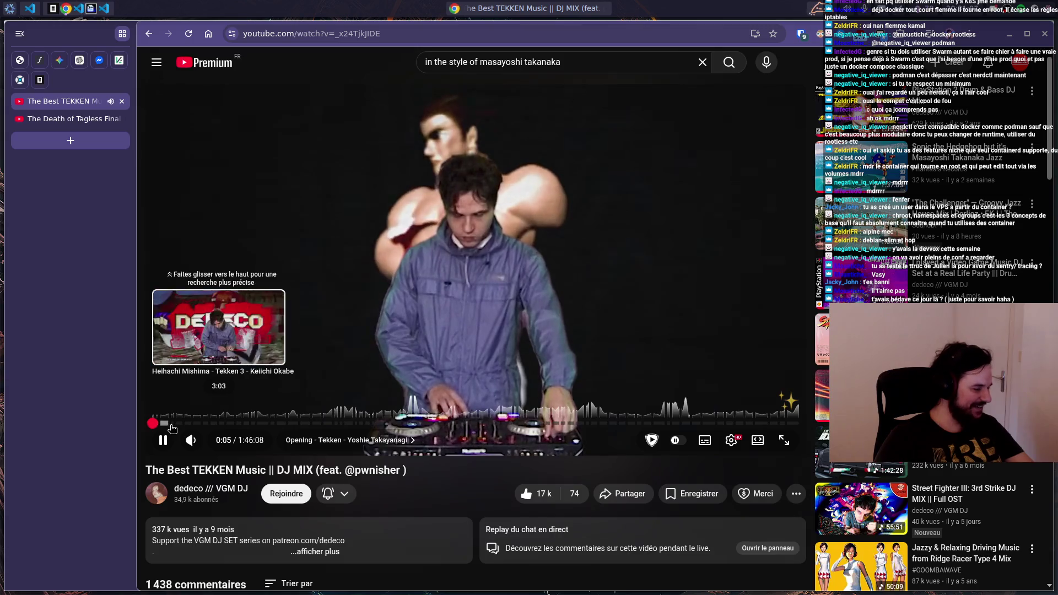
{"action": "left_click", "coordinate": [171, 424]}
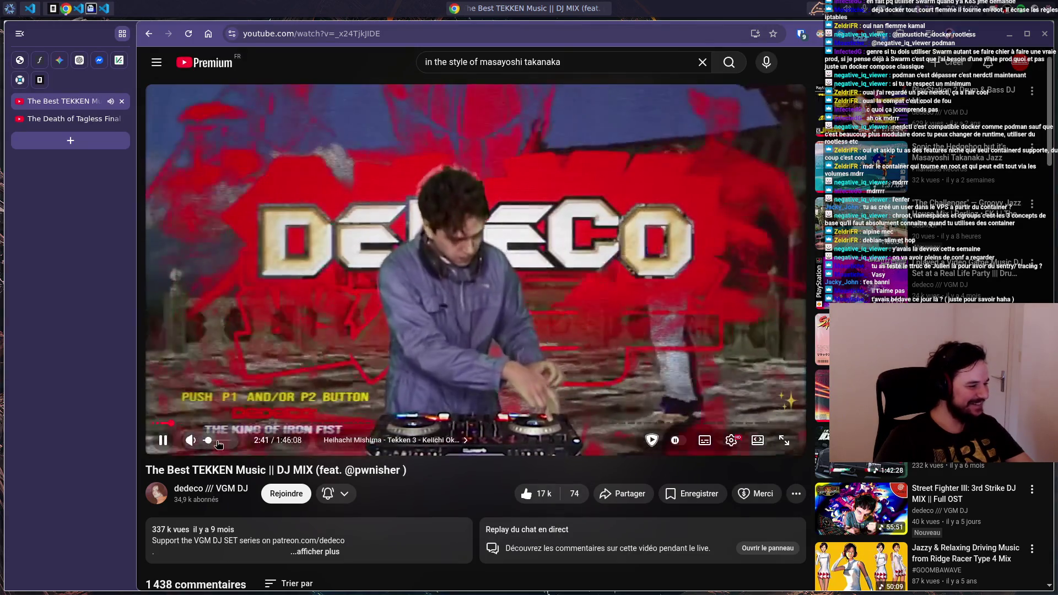